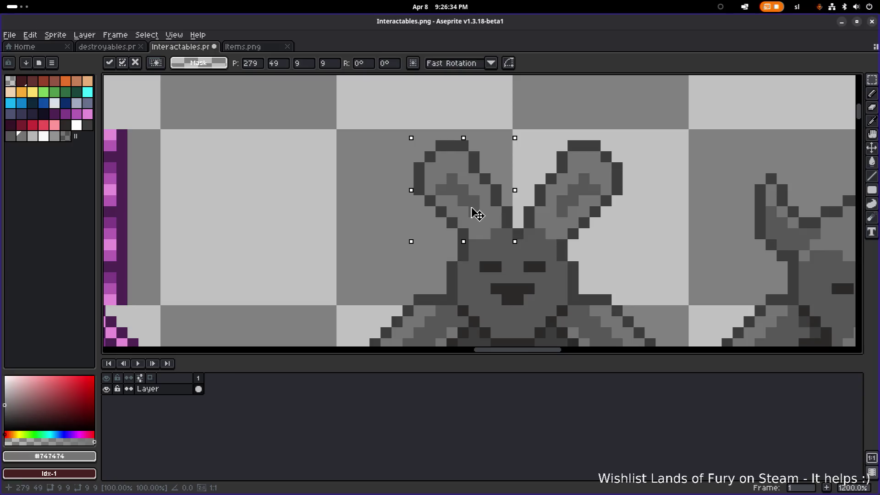
# - Nudge the floating left ear block one pixel left and commit it in place
pyautogui.press('Left')
pyautogui.press('Left')
pyautogui.press('Right')
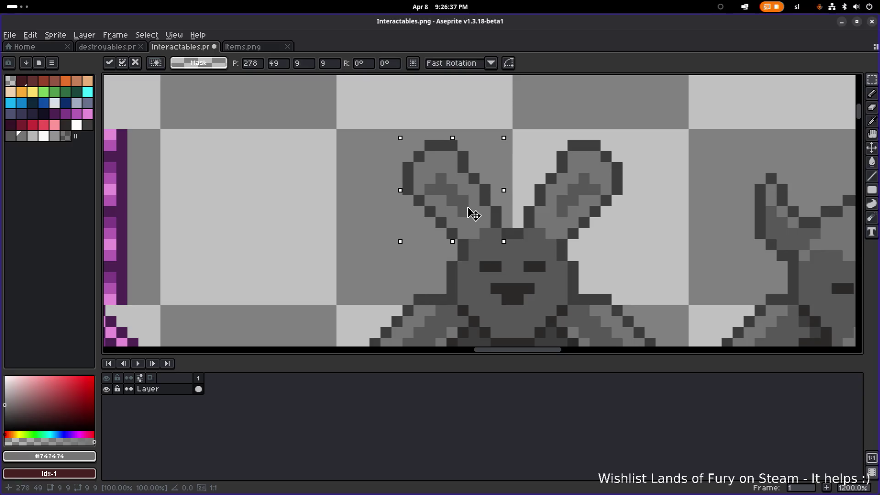
pyautogui.moveTo(459, 212)
pyautogui.mouseDown()
pyautogui.moveTo(448, 195)
pyautogui.moveTo(467, 221)
pyautogui.mouseUp()
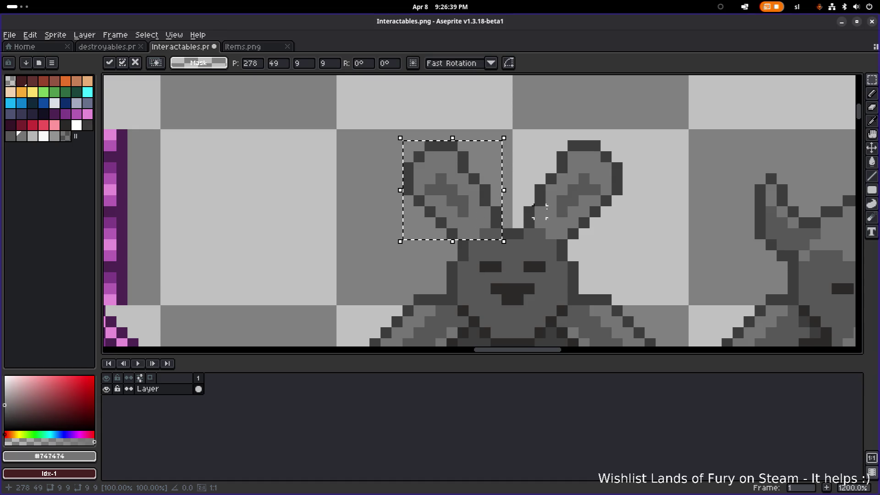
pyautogui.scroll(-5, 540, 211)
pyautogui.hotkey('ctrl', 'd')
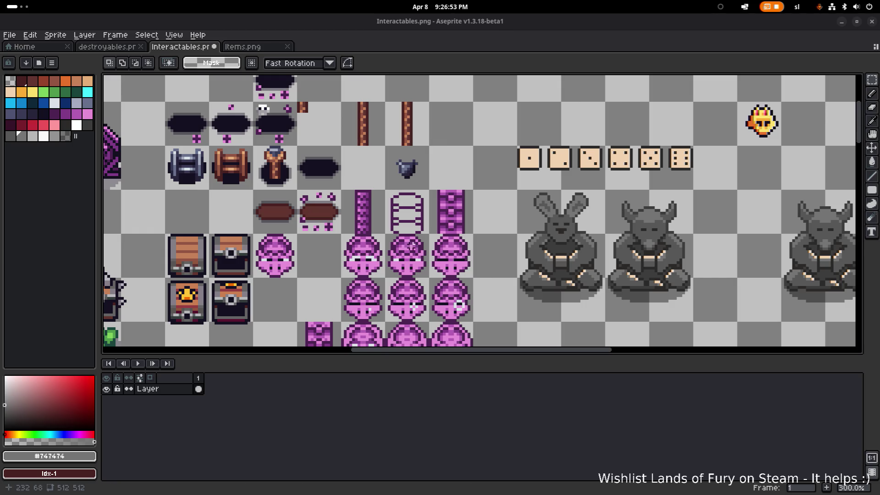
# - Paint darker #575757 pixels across the inside of the rabbit's left ear
pyautogui.scroll(6, 551, 246)
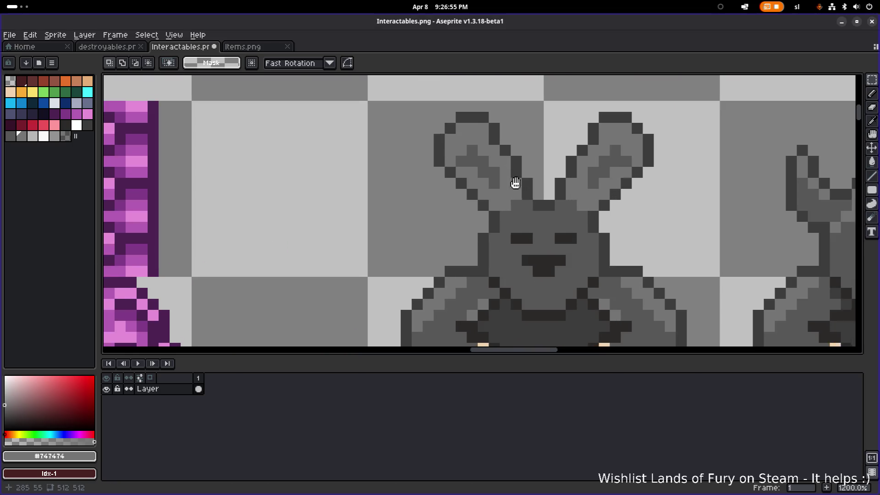
pyautogui.scroll(1, 529, 218)
pyautogui.press('i')
pyautogui.press('b')
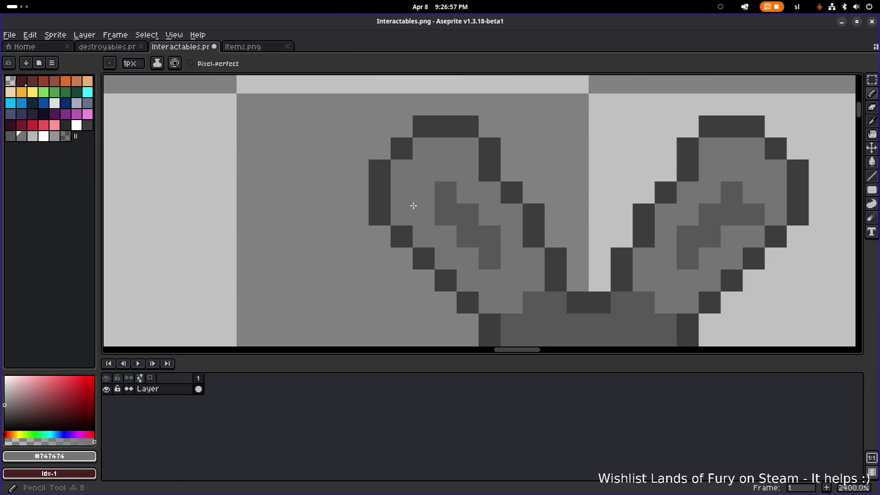
pyautogui.keyDown('alt'); pyautogui.click(442, 186); pyautogui.keyUp('alt')
pyautogui.click(428, 186)
pyautogui.click(438, 171)
pyautogui.click(424, 170)
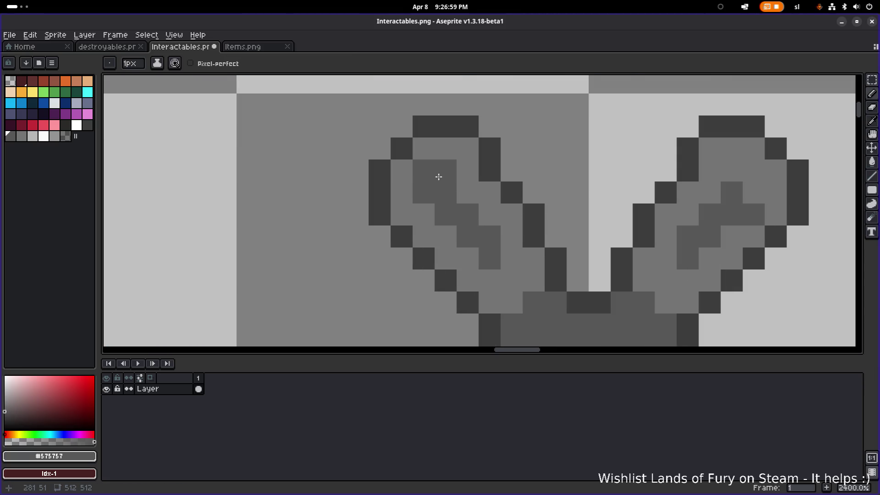
pyautogui.scroll(-2, 542, 203)
pyautogui.moveTo(542, 203); pyautogui.dragTo(459, 201)
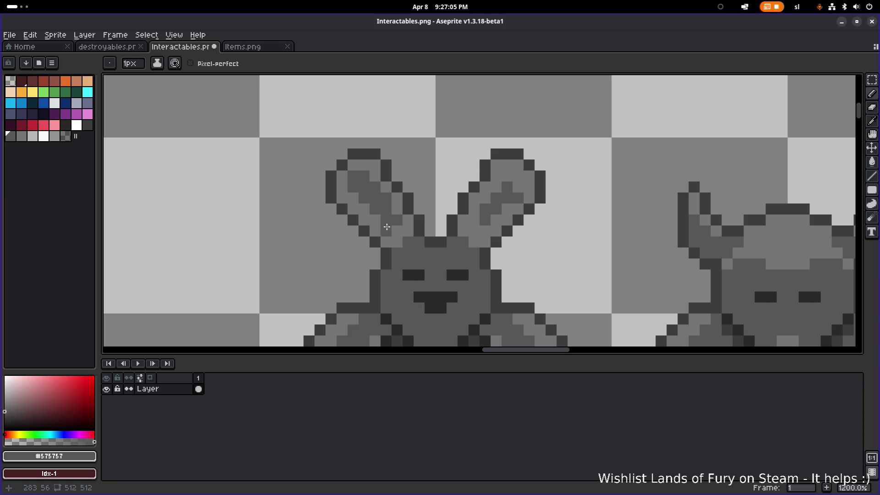
pyautogui.click(364, 209)
pyautogui.click(353, 196)
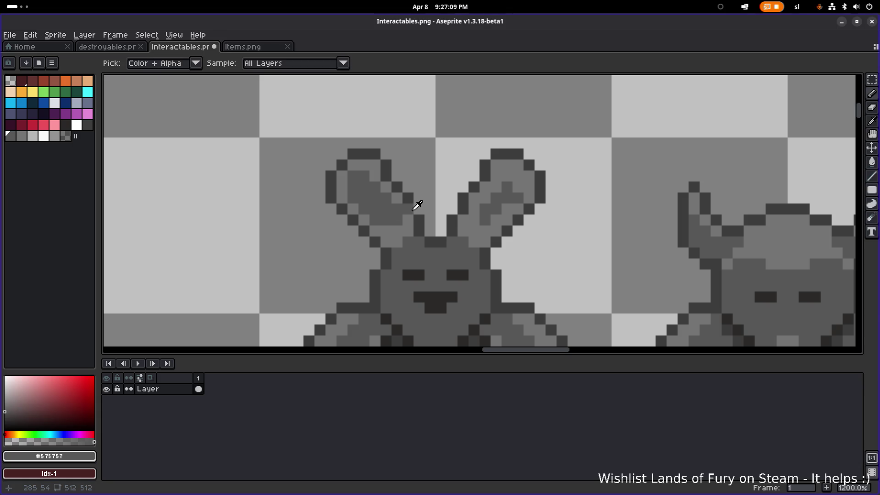
# - Darken pixels along the left ear's edge with the #575757 grey
pyautogui.keyDown('alt'); pyautogui.click(415, 211); pyautogui.keyUp('alt')
pyautogui.keyDown('alt'); pyautogui.click(410, 205); pyautogui.keyUp('alt')
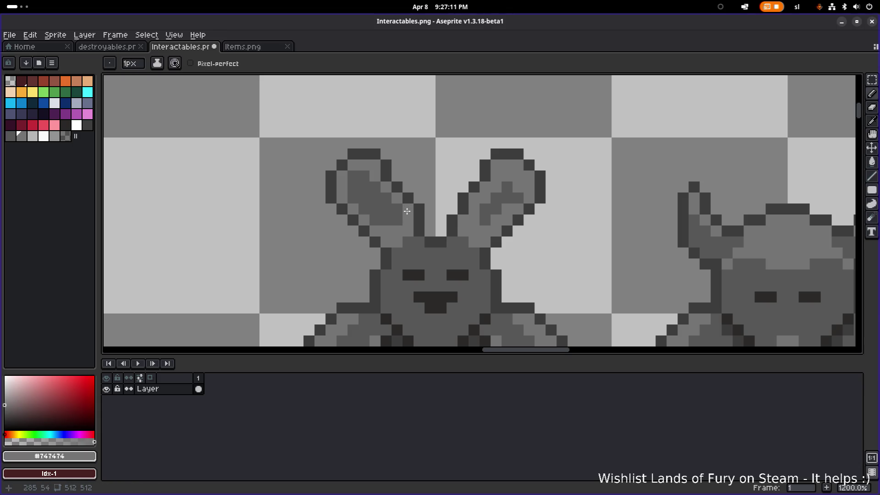
pyautogui.scroll(-5, 418, 211)
pyautogui.scroll(5, 425, 215)
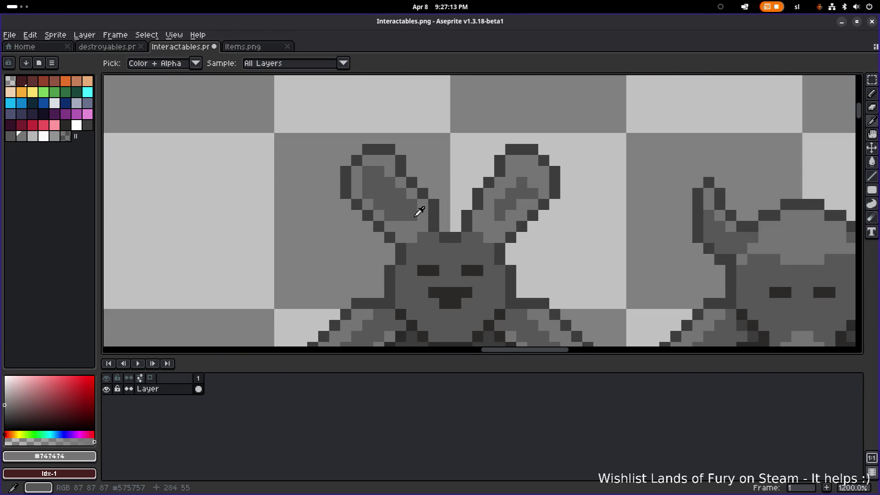
pyautogui.keyDown('alt'); pyautogui.click(417, 207); pyautogui.keyUp('alt')
pyautogui.click(400, 174)
pyautogui.keyDown('alt'); pyautogui.click(412, 180); pyautogui.keyUp('alt')
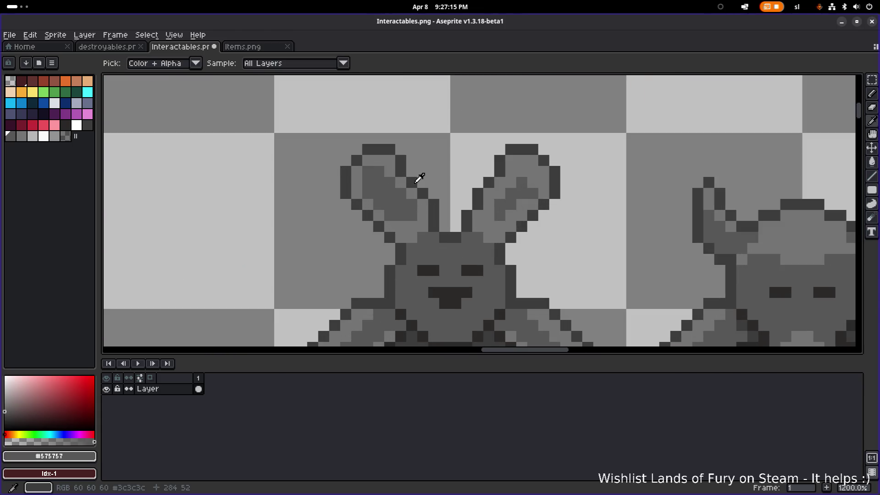
# - Repaint two outline pixels in #747474 and darken the remaining inner-ear pixels
pyautogui.click(411, 172)
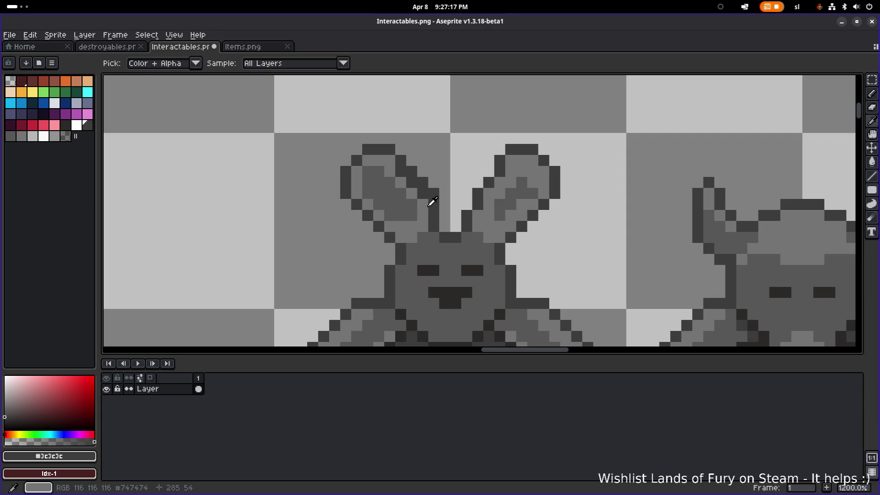
pyautogui.keyDown('alt'); pyautogui.click(430, 191); pyautogui.keyUp('alt')
pyautogui.moveTo(411, 182); pyautogui.dragTo(401, 181)
pyautogui.keyDown('alt'); pyautogui.click(418, 198); pyautogui.keyUp('alt')
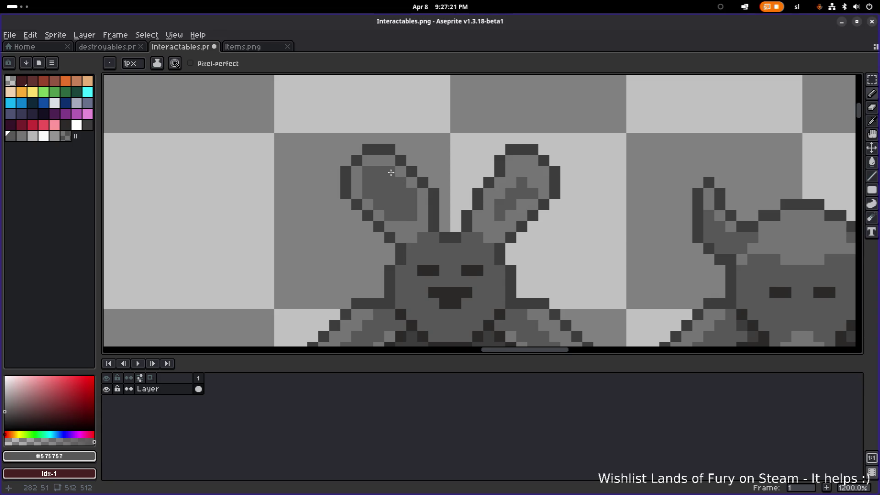
pyautogui.scroll(-4, 442, 187)
pyautogui.scroll(4, 422, 192)
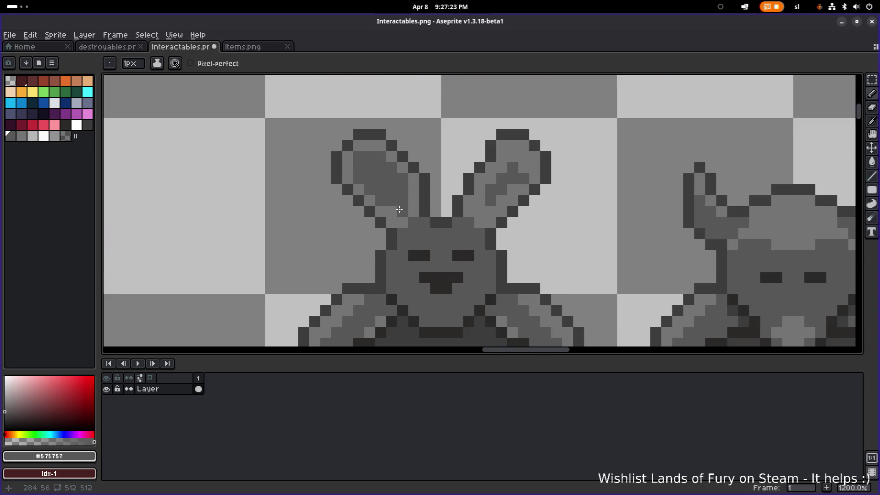
pyautogui.click(400, 208)
pyautogui.scroll(-5, 447, 197)
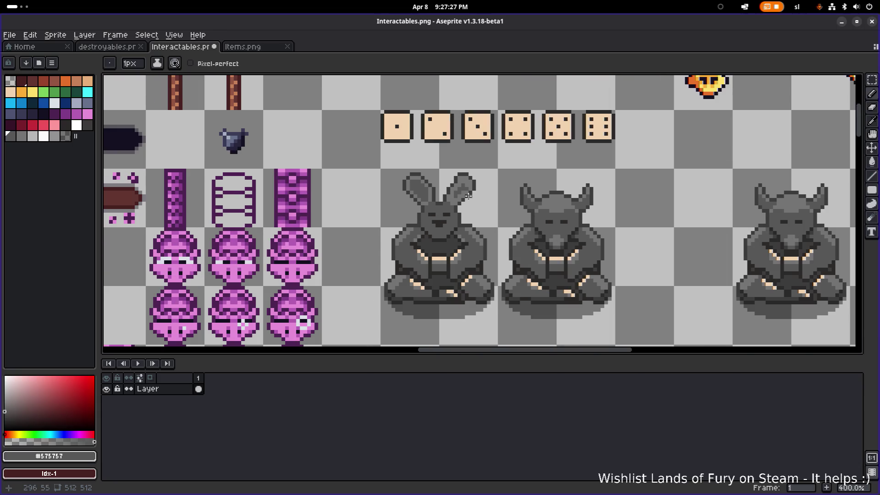
pyautogui.scroll(5, 468, 195)
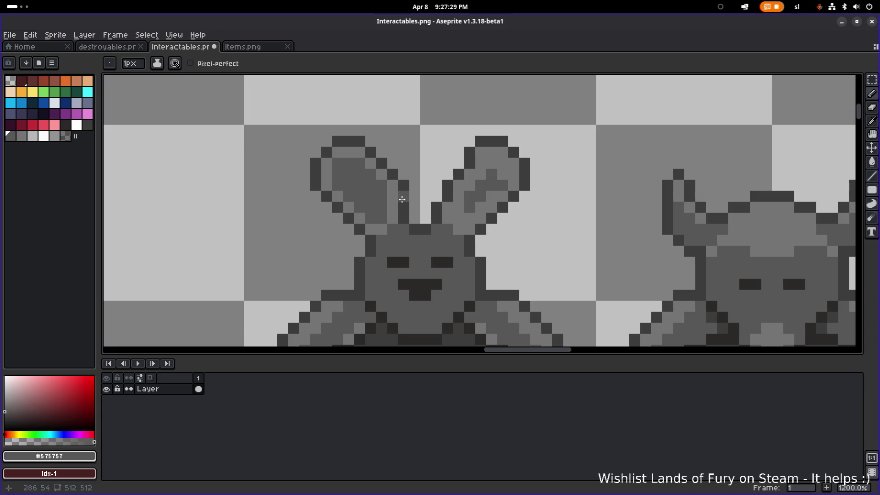
# - Select and erase the rabbit's right ear
pyautogui.press('m')
pyautogui.moveTo(297, 135); pyautogui.dragTo(421, 236)
pyautogui.moveTo(572, 112)
pyautogui.mouseDown()
pyautogui.moveTo(463, 188)
pyautogui.moveTo(428, 235)
pyautogui.mouseUp()
pyautogui.press('Delete')
# - Copy the left ear into the right-ear spot, flip it horizontally and commit
pyautogui.moveTo(300, 126); pyautogui.dragTo(406, 232)
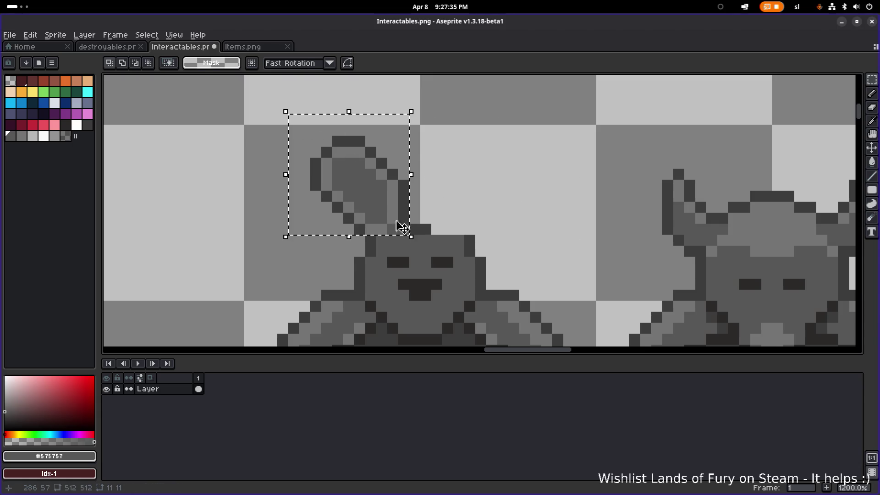
pyautogui.moveTo(360, 184); pyautogui.dragTo(501, 184)
pyautogui.hotkey('shift', 'h')
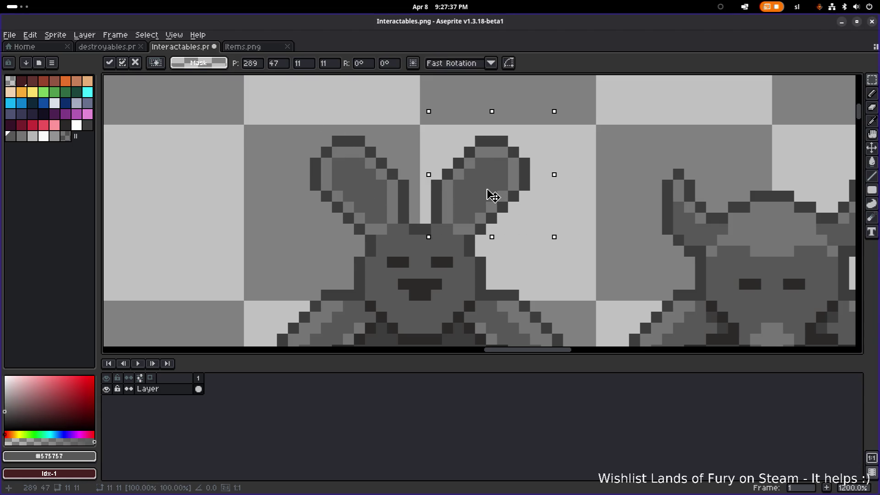
pyautogui.click(600, 173)
pyautogui.scroll(-3, 579, 187)
pyautogui.scroll(-1, 573, 201)
pyautogui.scroll(2, 526, 207)
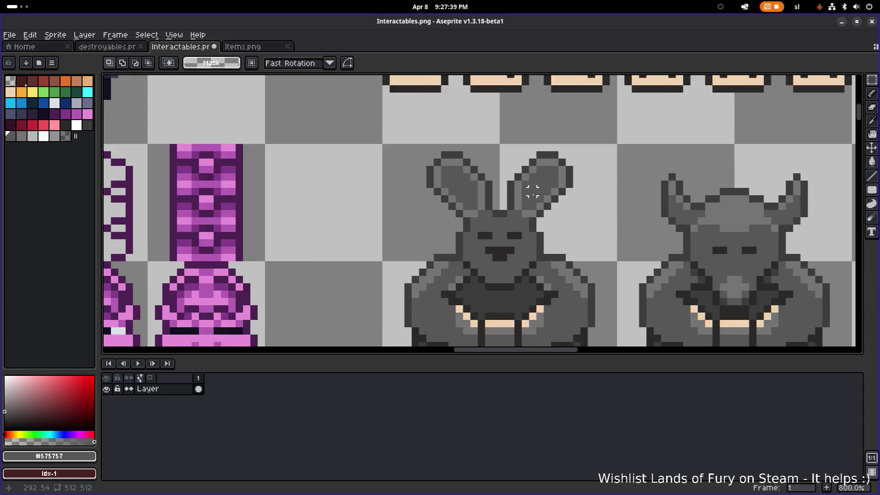
# - Paint dark #3c3c3c pixels between the rabbit's ears
pyautogui.scroll(3, 491, 198)
pyautogui.press('i')
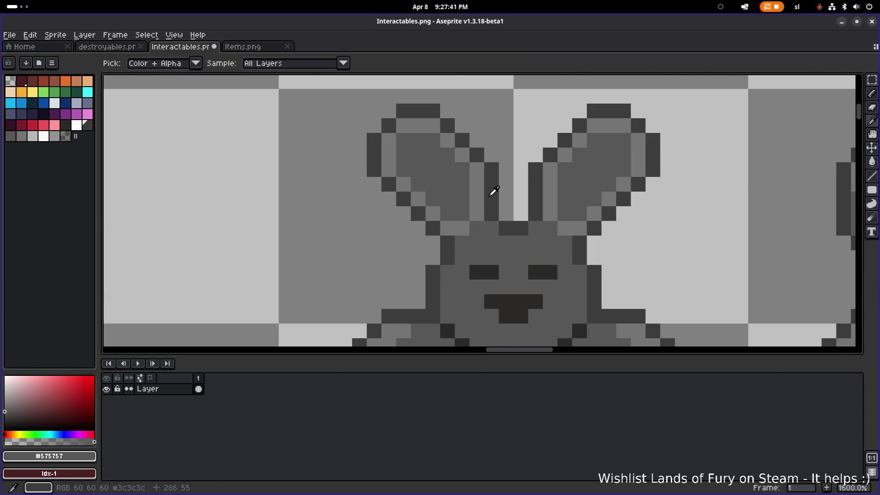
pyautogui.click(501, 193)
pyautogui.press('b')
pyautogui.click(505, 198)
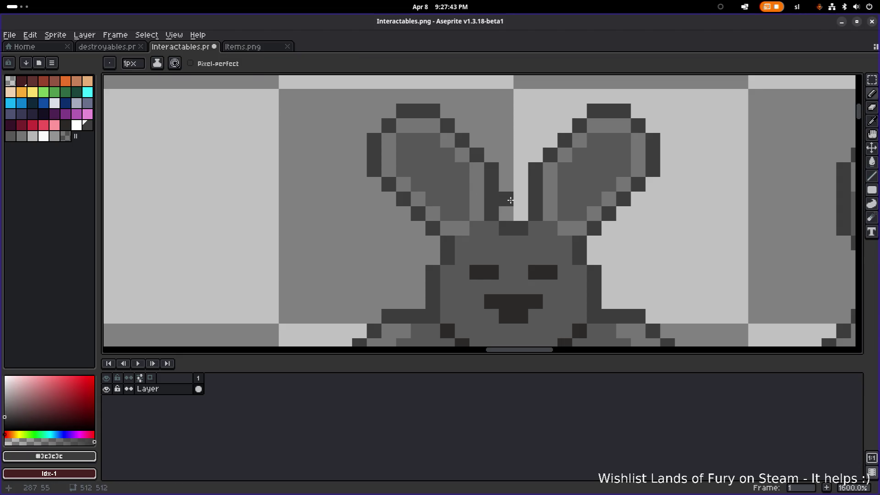
pyautogui.click(506, 214)
pyautogui.click(520, 213)
pyautogui.click(522, 200)
# - Repaint the pixels between the ears in the medium grey #747474
pyautogui.press('i')
pyautogui.click(551, 192)
pyautogui.press('b')
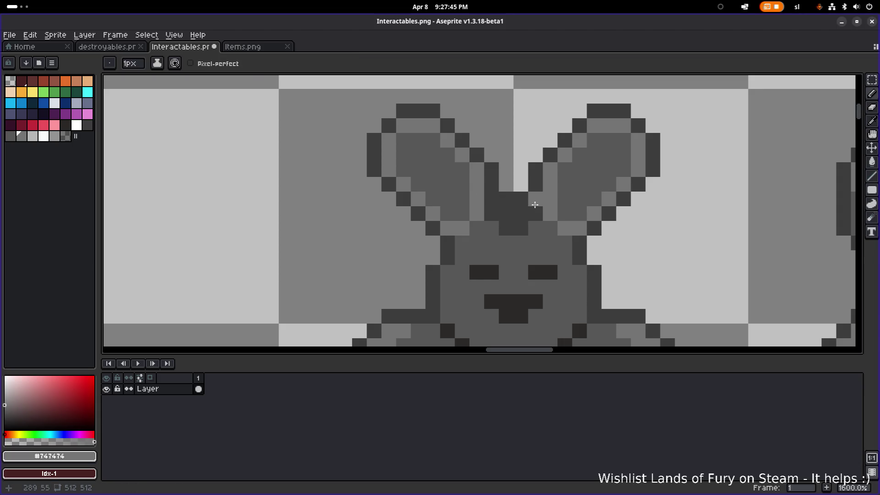
pyautogui.moveTo(535, 196)
pyautogui.mouseDown()
pyautogui.moveTo(534, 210)
pyautogui.moveTo(491, 202)
pyautogui.moveTo(513, 214)
pyautogui.mouseUp()
pyautogui.click(501, 204)
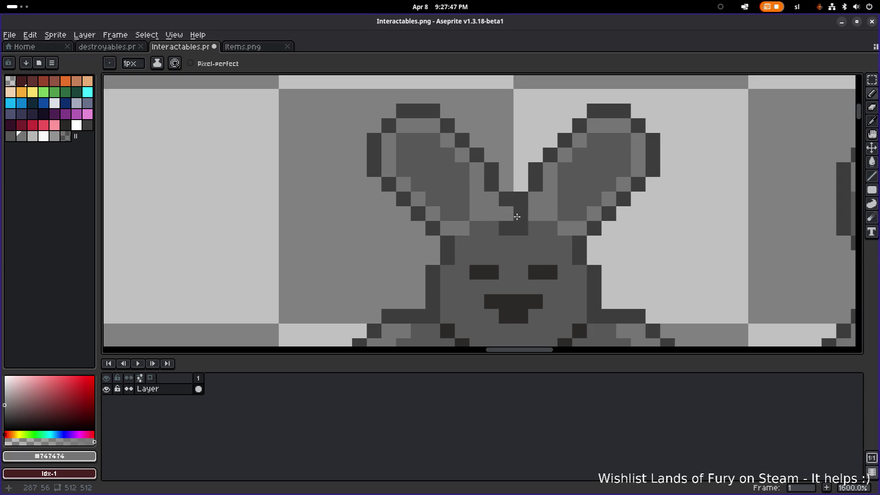
pyautogui.scroll(-4, 549, 216)
pyautogui.scroll(6, 553, 221)
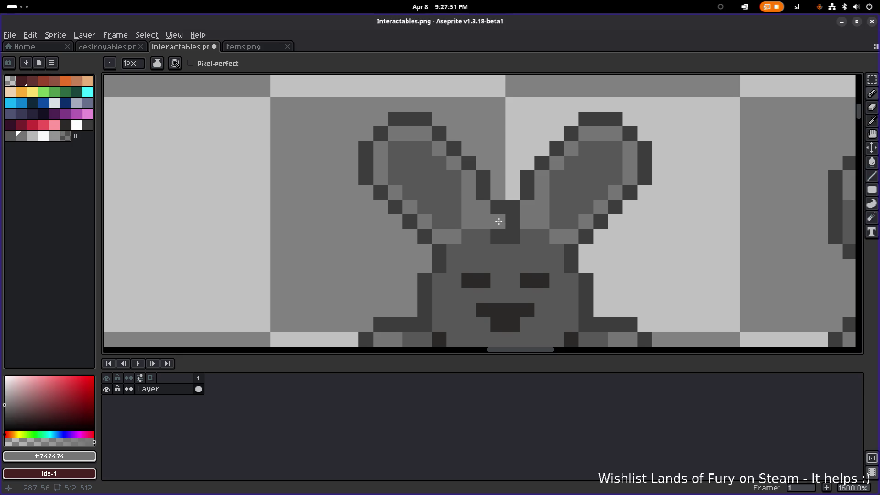
pyautogui.scroll(-5, 598, 232)
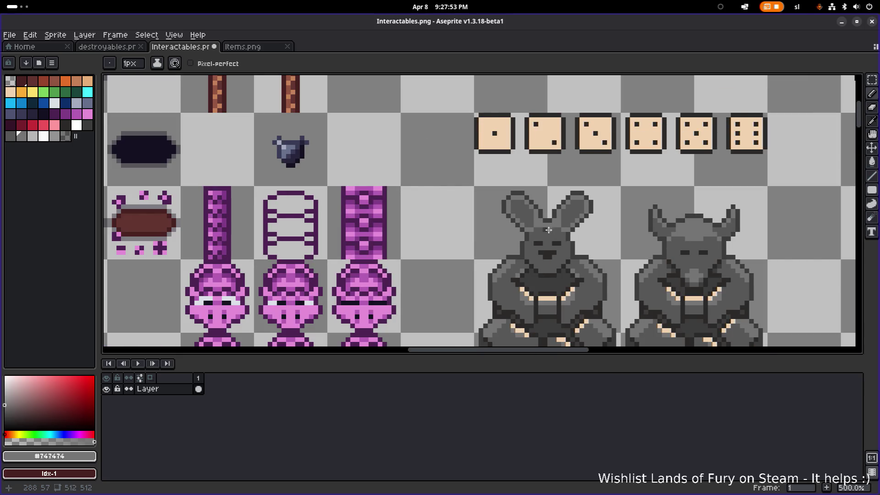
pyautogui.scroll(4, 549, 229)
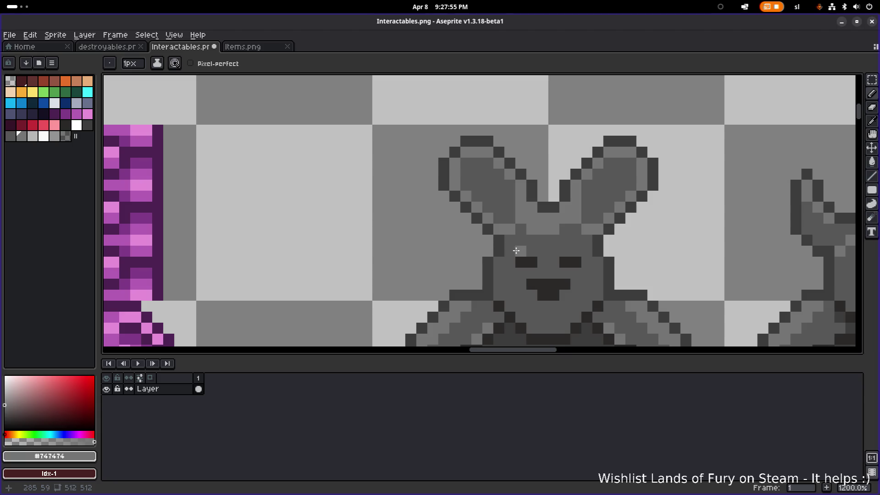
pyautogui.scroll(-4, 596, 246)
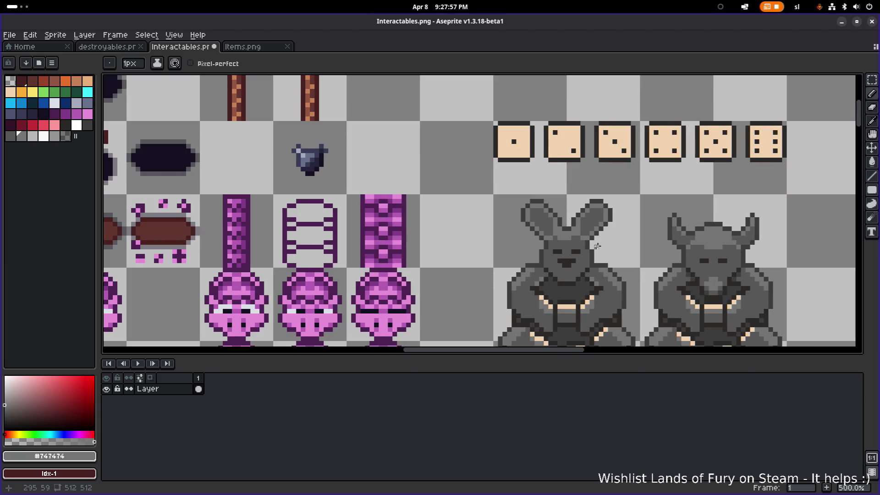
pyautogui.scroll(4, 578, 239)
pyautogui.scroll(-7, 589, 238)
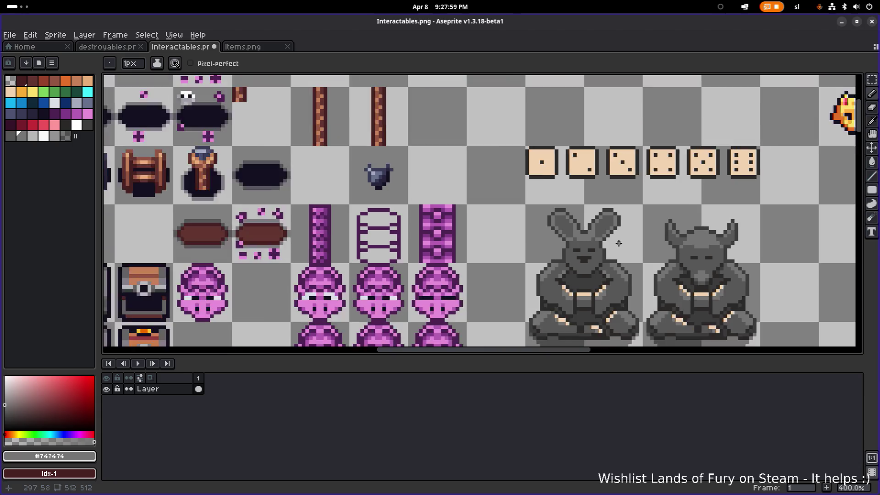
pyautogui.scroll(4, 543, 229)
pyautogui.scroll(-1, 593, 227)
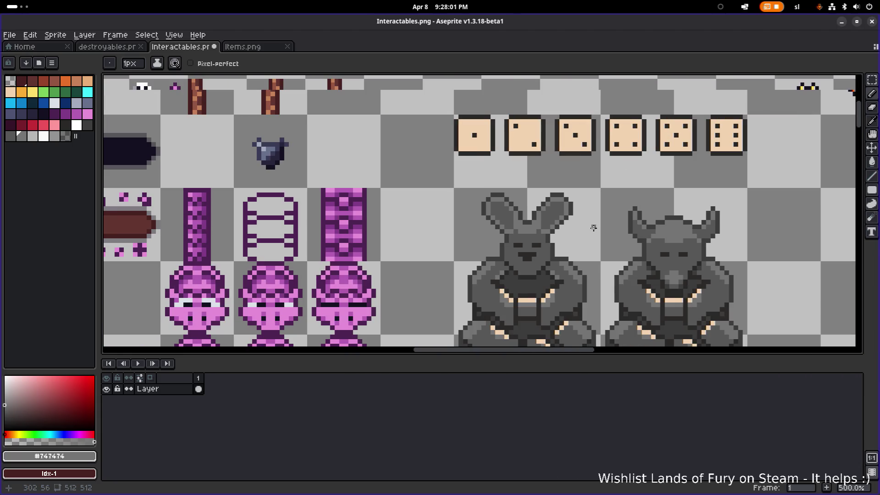
pyautogui.scroll(-1, 593, 228)
pyautogui.scroll(3, 545, 229)
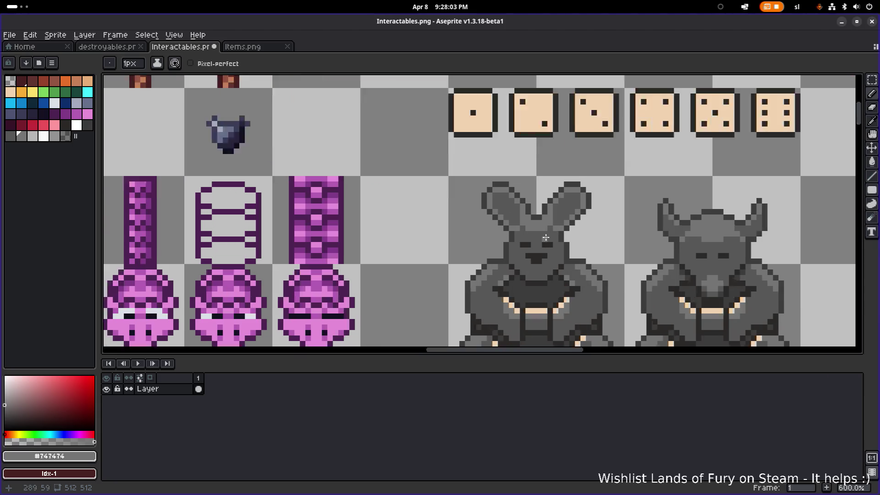
pyautogui.scroll(3, 534, 253)
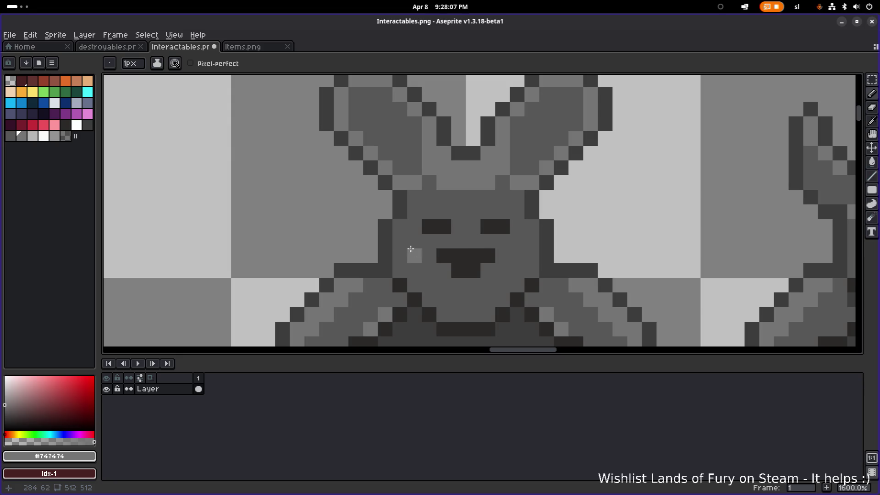
# - Sample the darker grey #3c3c3c from the sprite
pyautogui.press('i')
pyautogui.keyDown('alt'); pyautogui.click(393, 224); pyautogui.keyUp('alt')
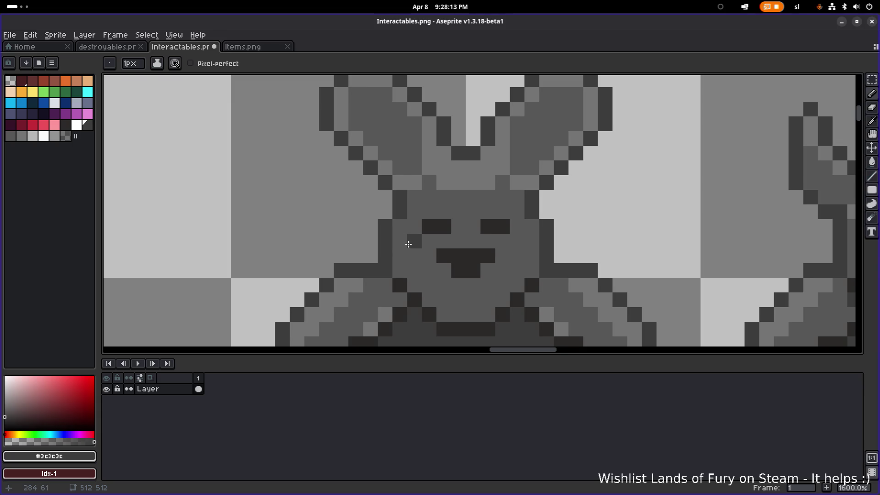
pyautogui.scroll(-1, 404, 245)
pyautogui.scroll(1, 408, 255)
pyautogui.scroll(-6, 407, 194)
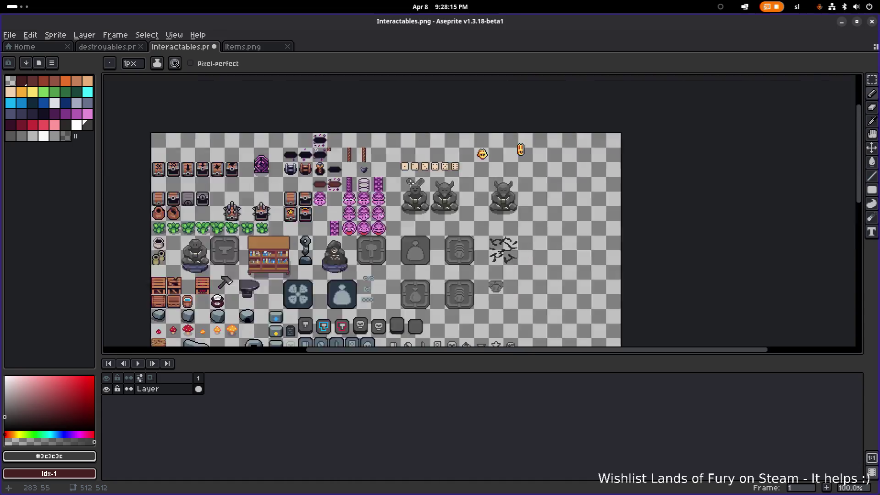
# - Undo the stray pixels drawn on the rabbit's neck
pyautogui.scroll(4, 385, 185)
pyautogui.press('m')
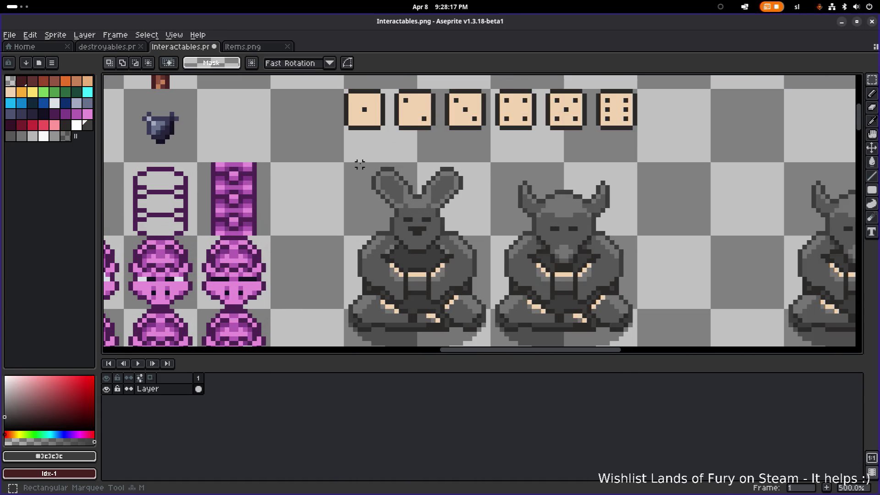
pyautogui.scroll(2, 381, 176)
pyautogui.hotkey('ctrl', 'z')
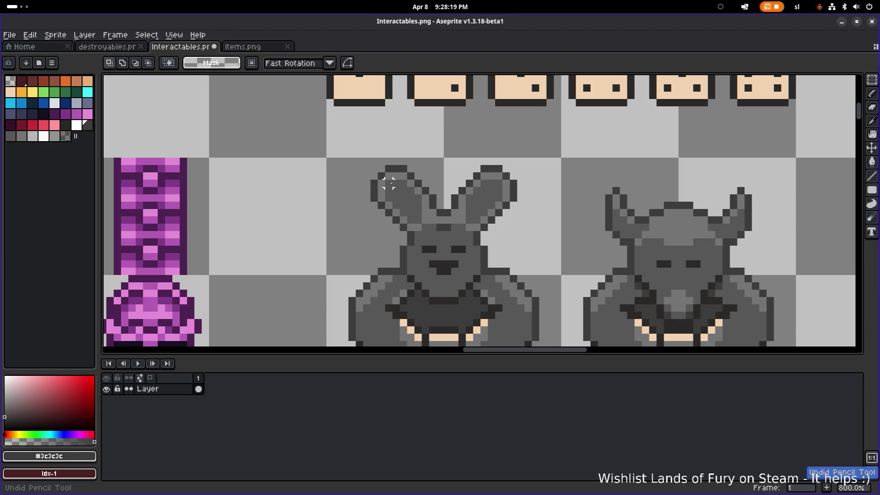
pyautogui.hotkey('ctrl', 'z')
pyautogui.hotkey('ctrl', 'z')
pyautogui.hotkey('ctrl', 'z')
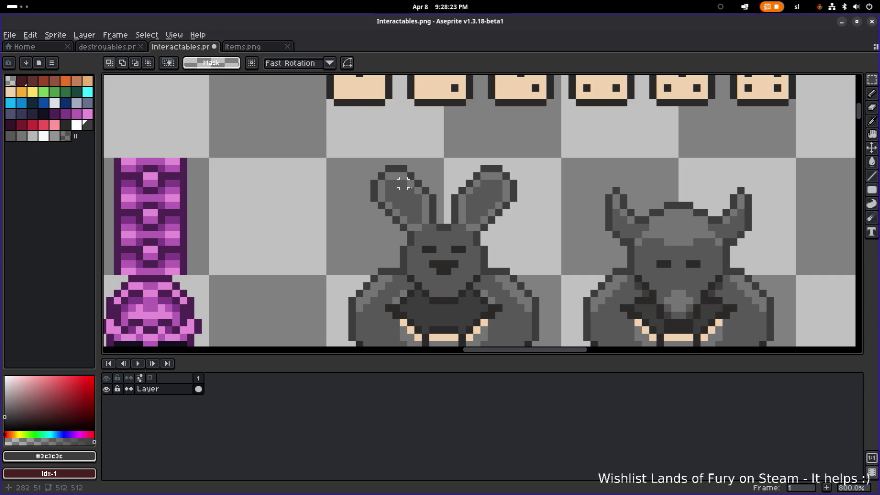
pyautogui.scroll(-4, 467, 197)
pyautogui.scroll(6, 483, 196)
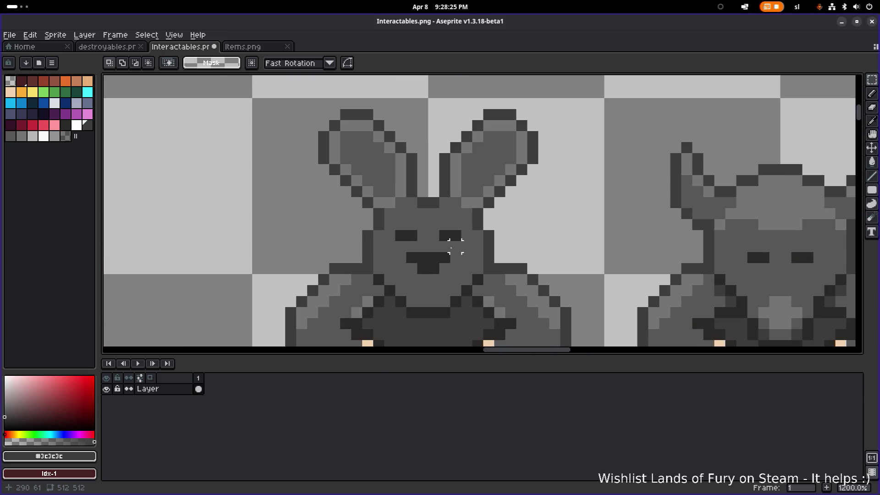
# - Repaint one mouth pixel in the face's mid grey #575757
pyautogui.press('i')
pyautogui.click(456, 248)
pyautogui.press('b')
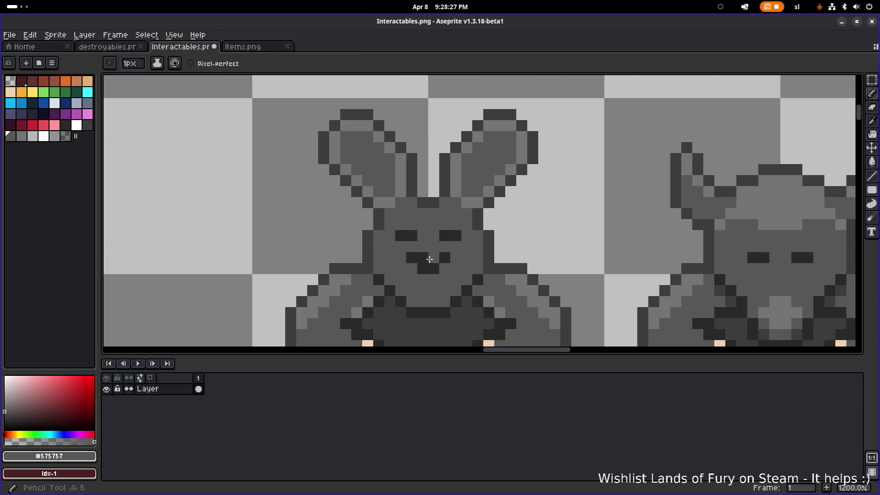
pyautogui.click(422, 259)
pyautogui.scroll(-4, 481, 260)
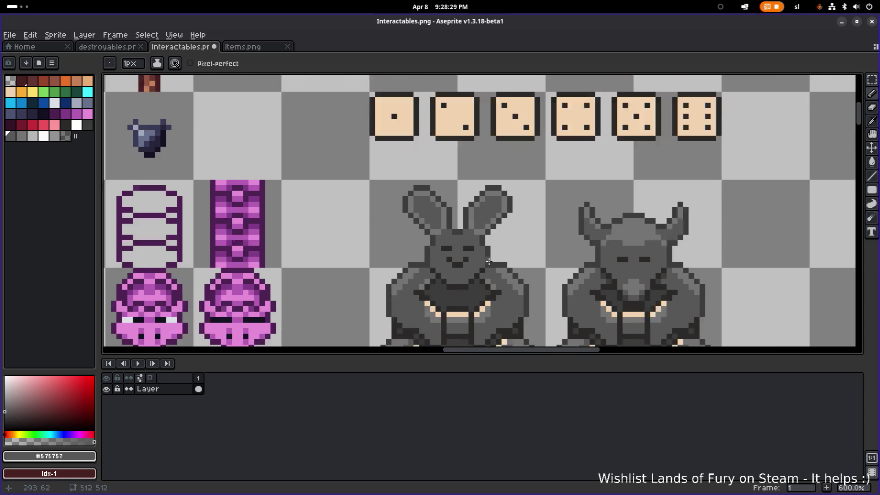
pyautogui.press('v')
pyautogui.press('b')
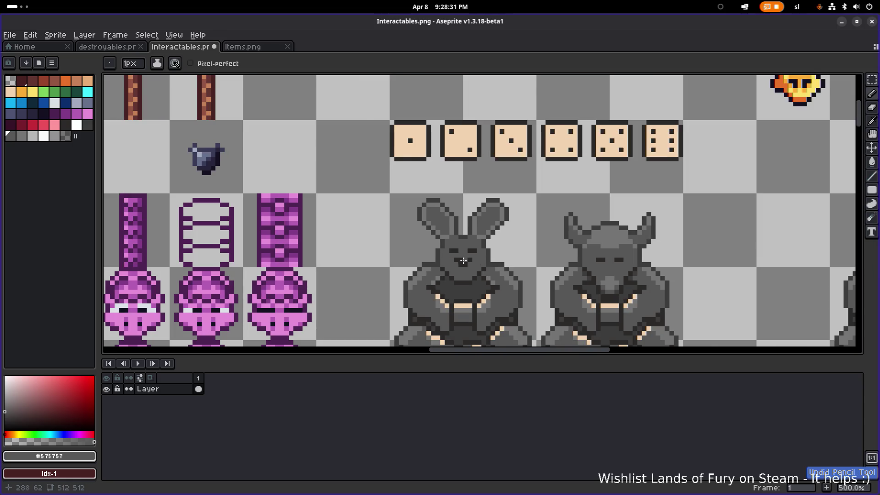
pyautogui.scroll(4, 456, 265)
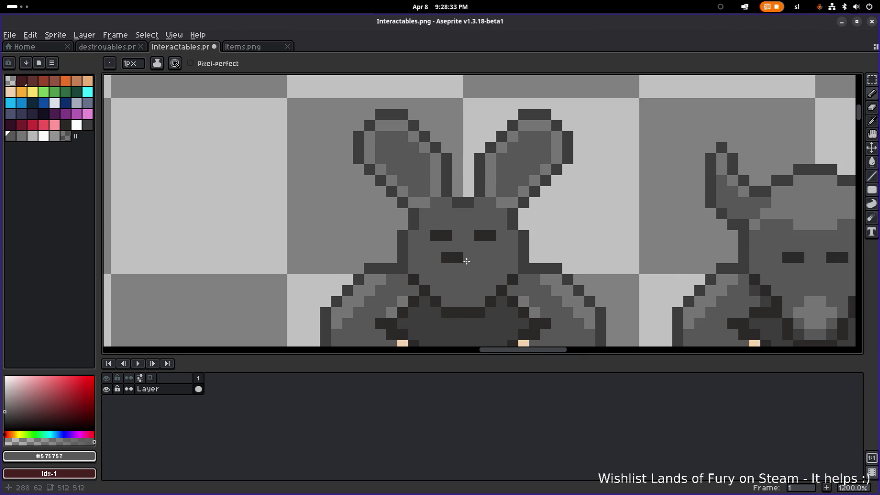
# - Add dark pixels below the mouth and beside the nose
pyautogui.press('i')
pyautogui.click(457, 257)
pyautogui.press('b')
pyautogui.click(457, 269)
pyautogui.scroll(-4, 502, 270)
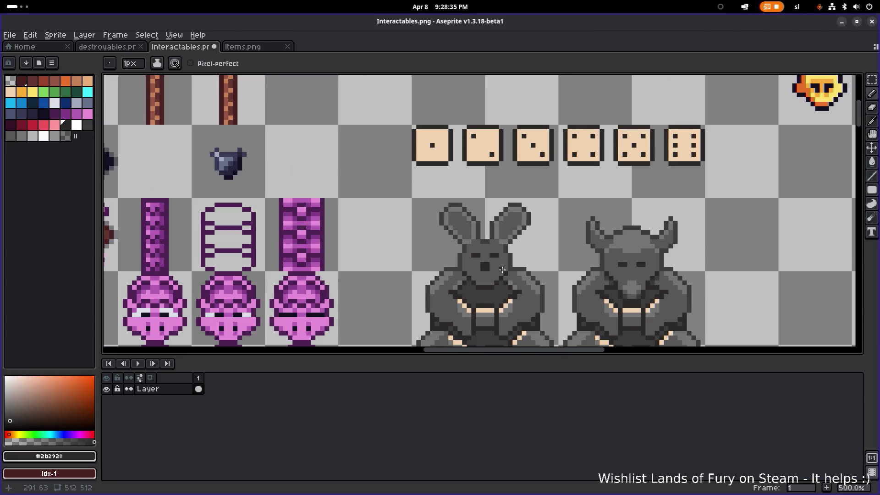
pyautogui.scroll(5, 501, 270)
pyautogui.click(494, 275)
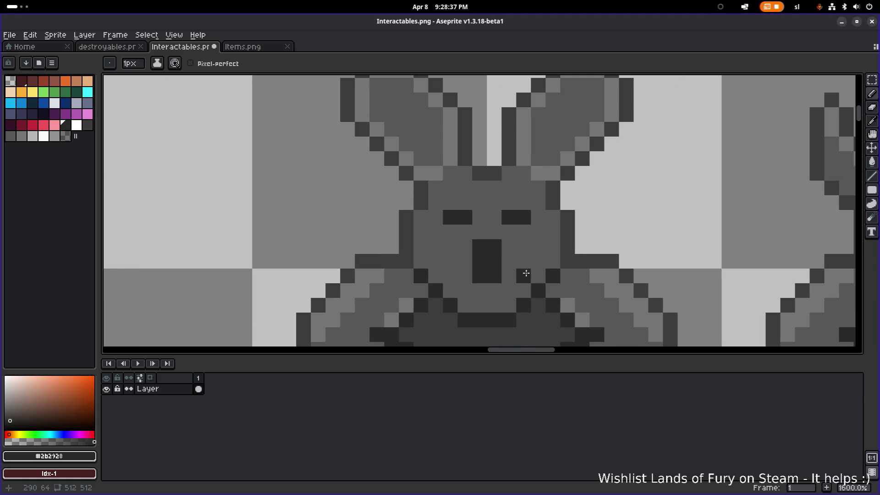
pyautogui.scroll(-5, 494, 273)
pyautogui.scroll(4, 494, 272)
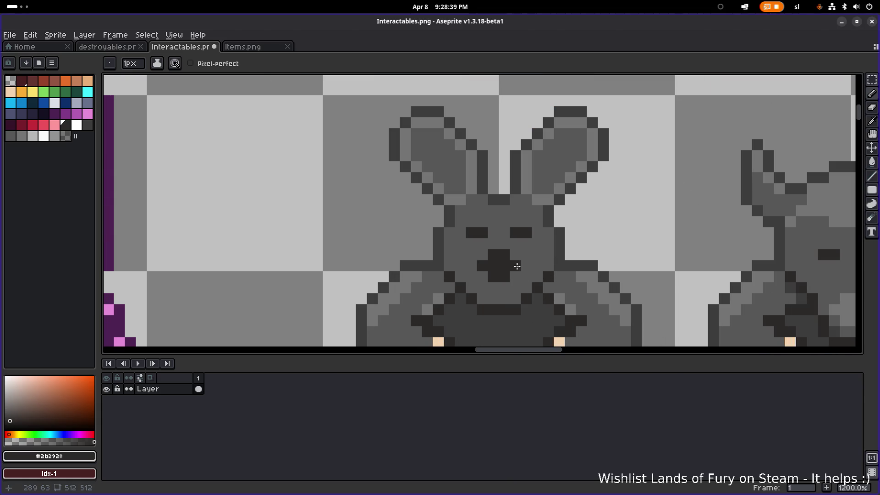
pyautogui.click(516, 266)
pyautogui.scroll(-5, 541, 267)
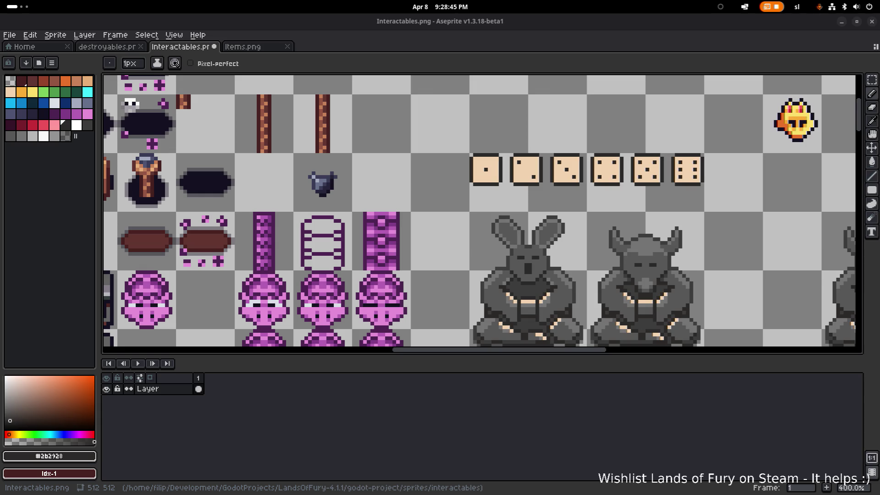
pyautogui.scroll(1, 339, 206)
pyautogui.scroll(5, 574, 296)
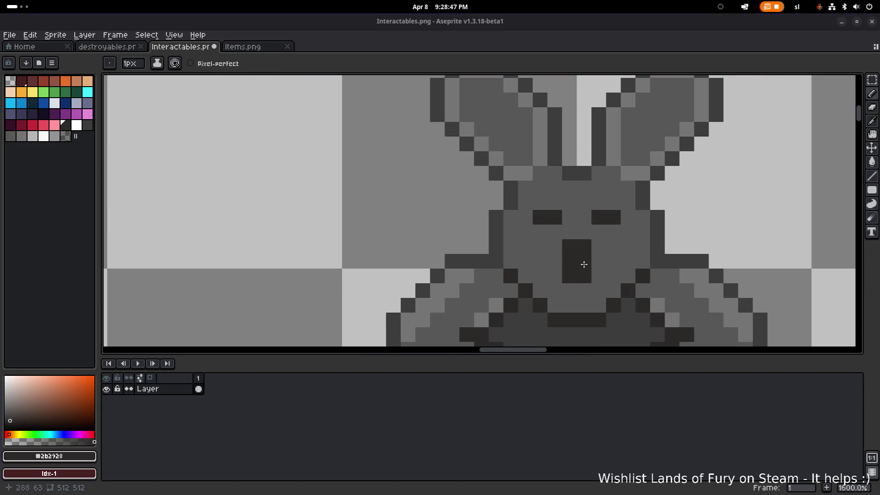
# - Widen the dark mouth shape with a broader top row and a second row
pyautogui.click(479, 233)
pyautogui.click(437, 233)
pyautogui.click(421, 232)
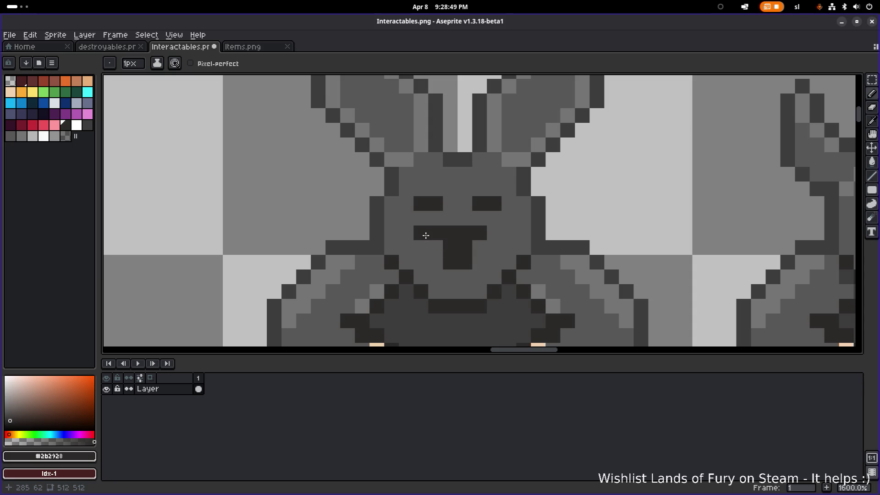
pyautogui.click(435, 247)
pyautogui.click(479, 247)
pyautogui.click(494, 233)
pyautogui.scroll(-4, 497, 238)
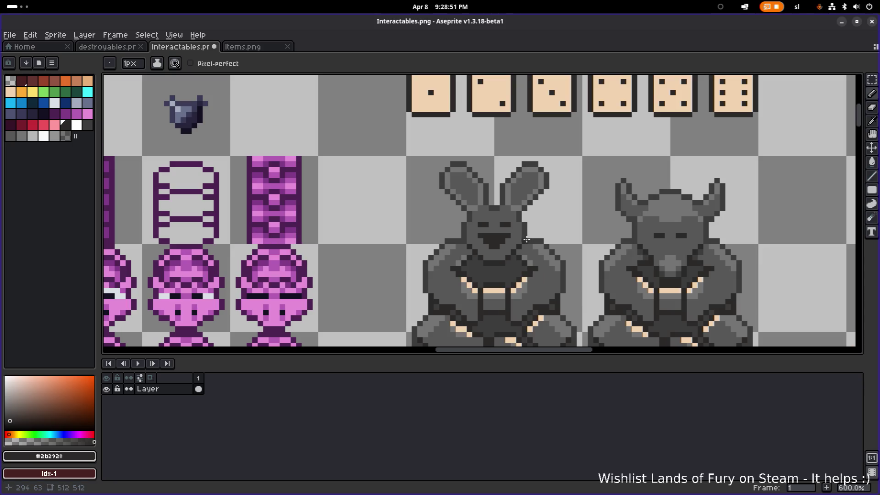
pyautogui.scroll(4, 518, 239)
# - Thicken both eyes upward into 2x2 dark squares, trimming a top corner pixel
pyautogui.click(419, 201)
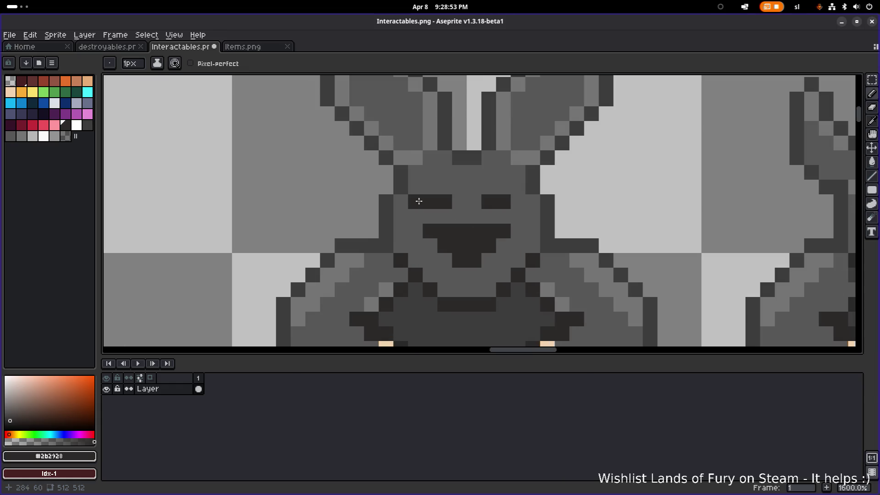
pyautogui.hotkey('ctrl', 'z')
pyautogui.click(429, 187)
pyautogui.click(444, 187)
pyautogui.click(488, 187)
pyautogui.click(503, 187)
pyautogui.click(454, 191)
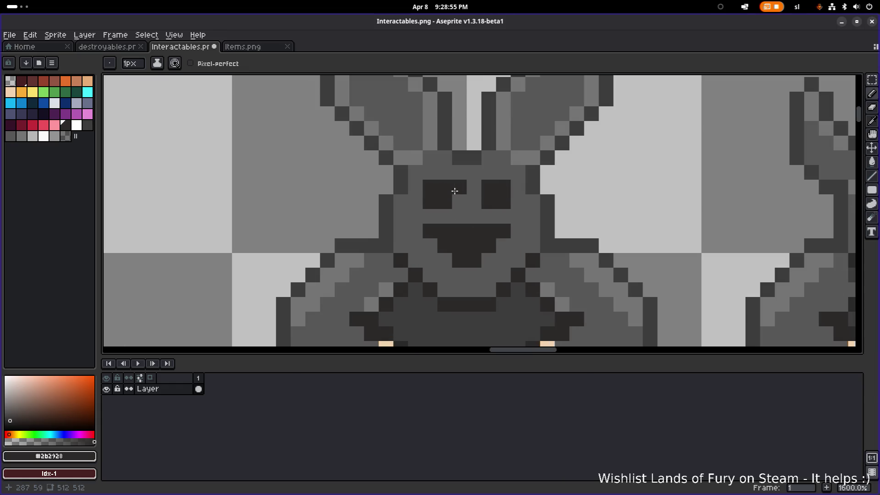
pyautogui.hotkey('ctrl', 'z')
pyautogui.keyDown('alt'); pyautogui.click(471, 183); pyautogui.keyUp('alt')
# - Grey out top eye pixels in #575757 to slant both eyes inward
pyautogui.click(443, 189)
pyautogui.hotkey('ctrl', 'z')
pyautogui.click(435, 190)
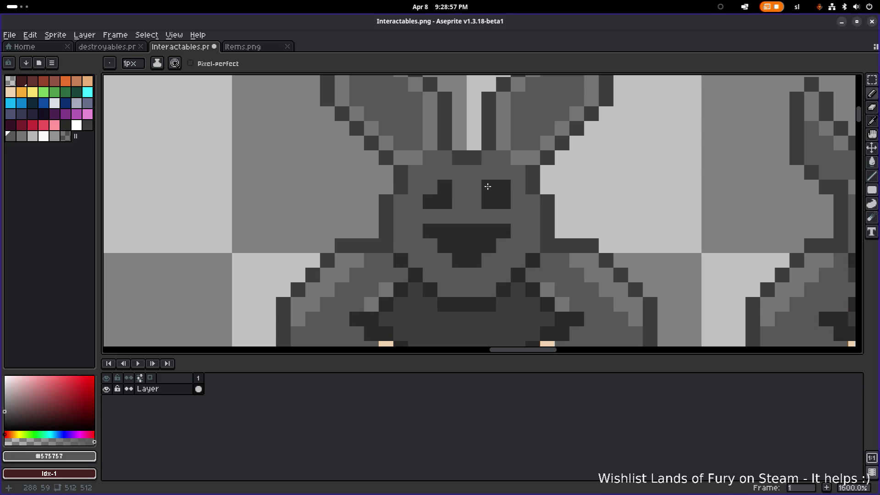
pyautogui.click(503, 187)
pyautogui.scroll(-4, 513, 191)
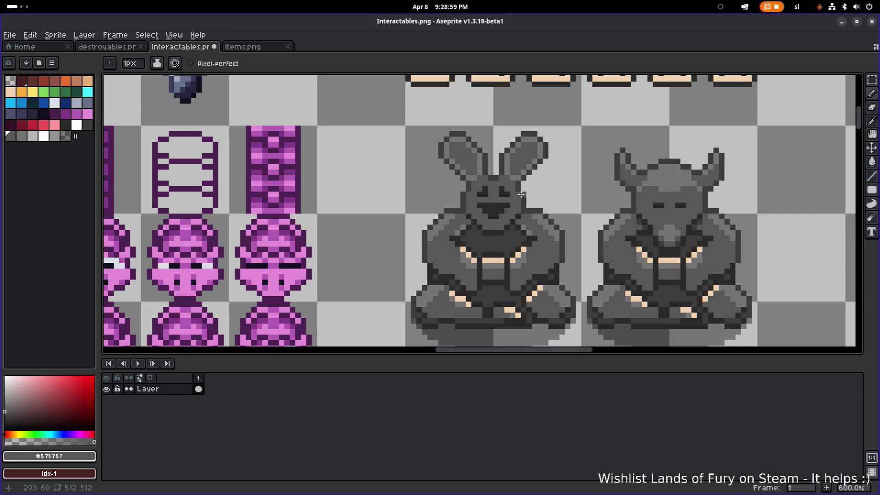
pyautogui.scroll(4, 521, 195)
# - Undo the eye slant and add a dark pixel above the left eye
pyautogui.press('v')
pyautogui.hotkey('ctrl', 'z')
pyautogui.hotkey('ctrl', 'z')
pyautogui.hotkey('ctrl', 'z')
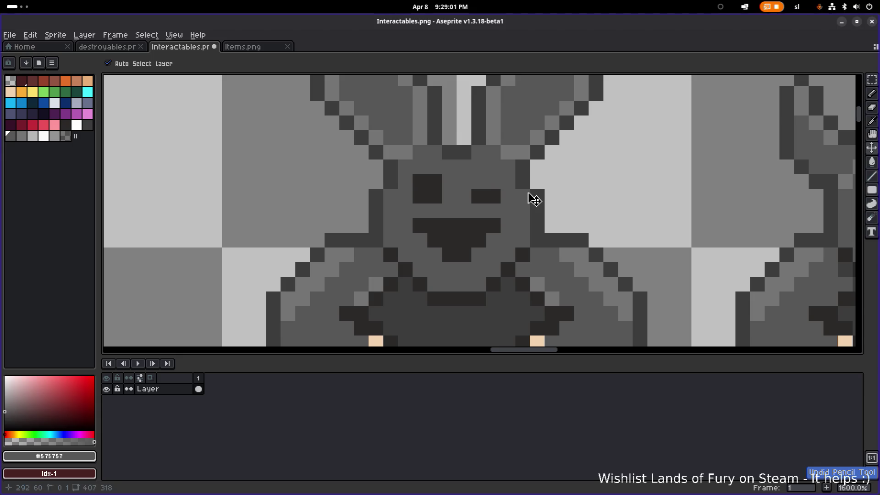
pyautogui.hotkey('ctrl', 'z')
pyautogui.hotkey('ctrl', 'z')
pyautogui.press('b')
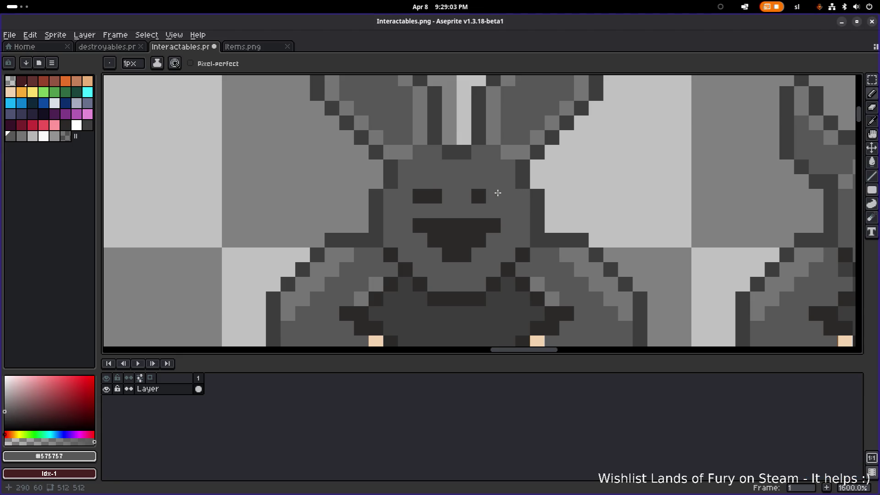
pyautogui.scroll(4, 487, 196)
pyautogui.keyDown('alt'); pyautogui.click(363, 190); pyautogui.keyUp('alt')
pyautogui.click(344, 173)
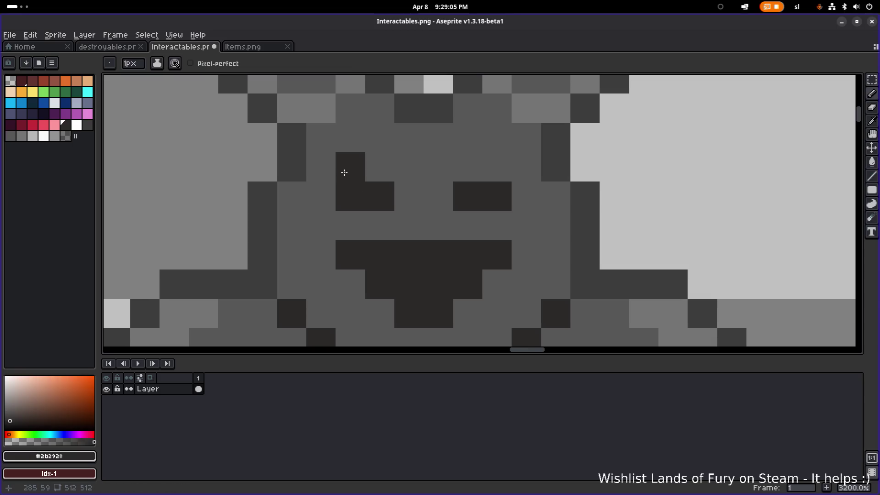
# - Widen both eyes by extending their top and bottom rows outward
pyautogui.click(323, 170)
pyautogui.click(323, 195)
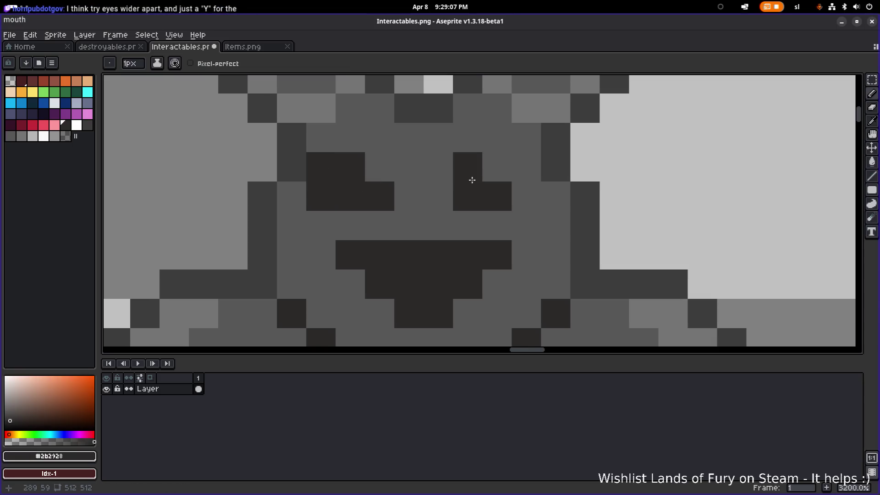
pyautogui.click(516, 178)
pyautogui.click(516, 195)
pyautogui.scroll(-4, 504, 188)
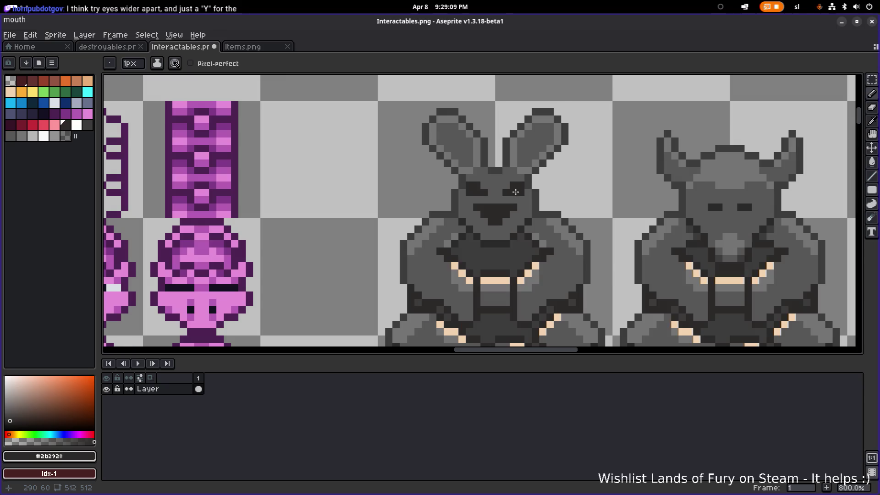
pyautogui.scroll(3, 499, 189)
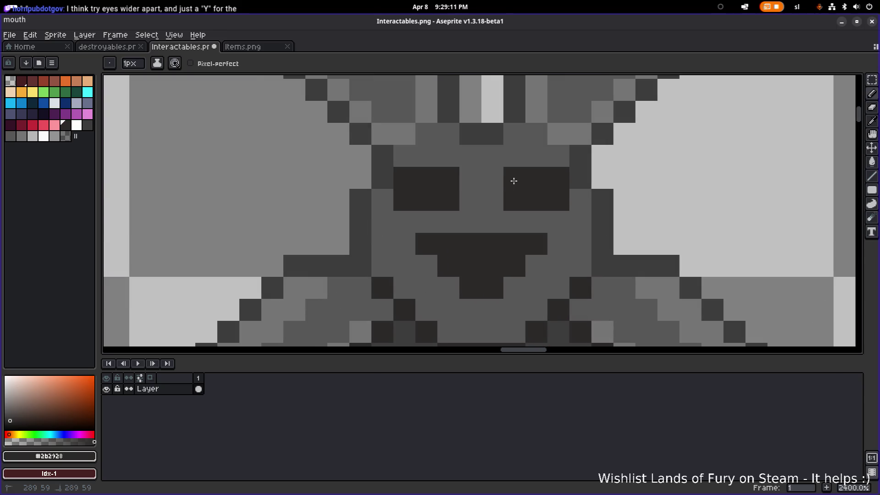
pyautogui.scroll(-10, 532, 184)
pyautogui.scroll(6, 532, 185)
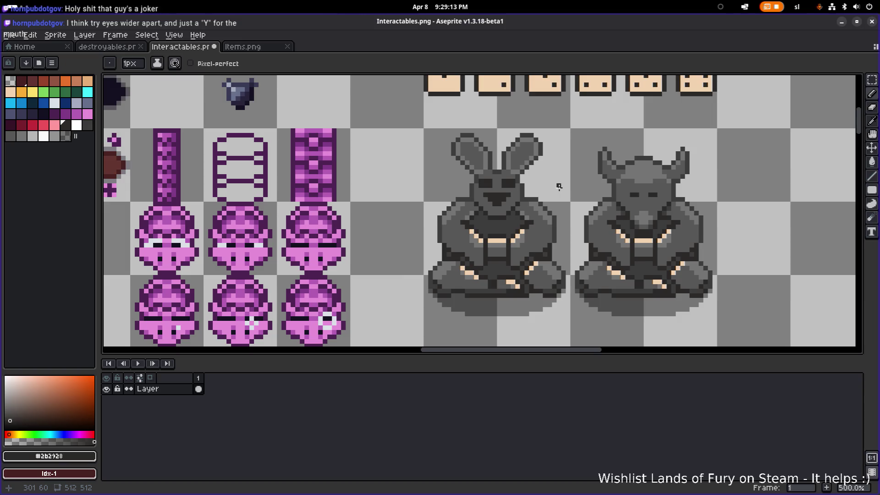
pyautogui.scroll(1, 485, 180)
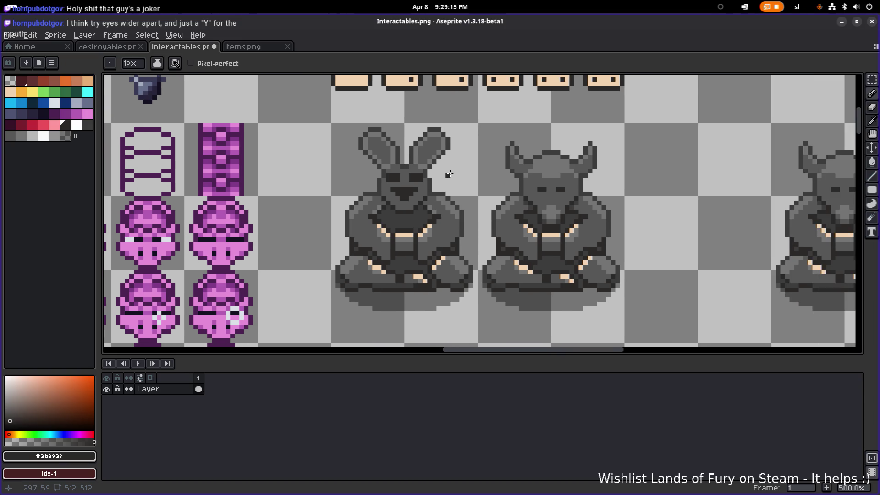
pyautogui.scroll(1, 448, 175)
pyautogui.scroll(3, 446, 174)
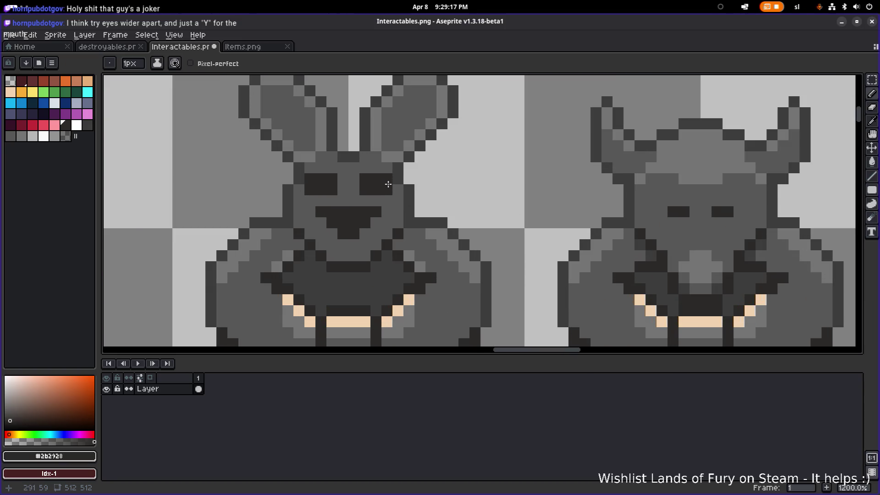
# - Pick the #575757 face grey and paint over the top pixels of both eyes
pyautogui.keyDown('alt'); pyautogui.click(392, 199); pyautogui.keyUp('alt')
pyautogui.click(365, 179)
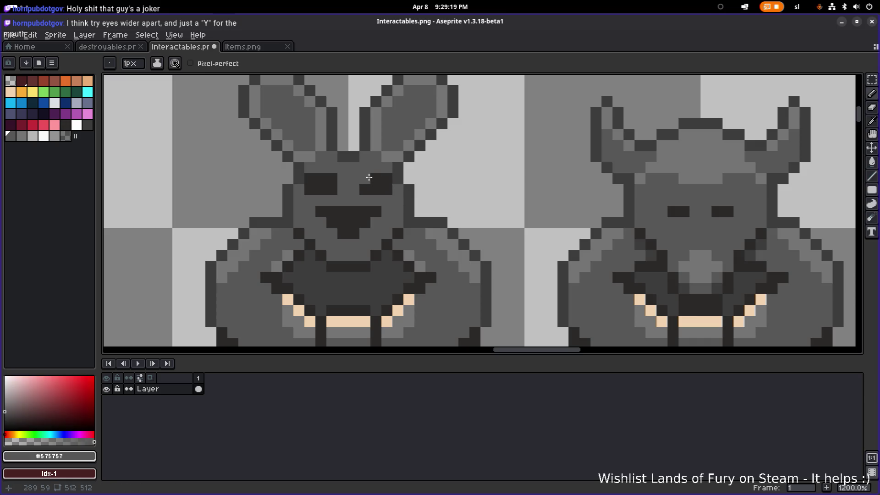
pyautogui.click(375, 177)
pyautogui.click(386, 179)
pyautogui.moveTo(334, 178); pyautogui.dragTo(309, 179)
pyautogui.scroll(-4, 407, 182)
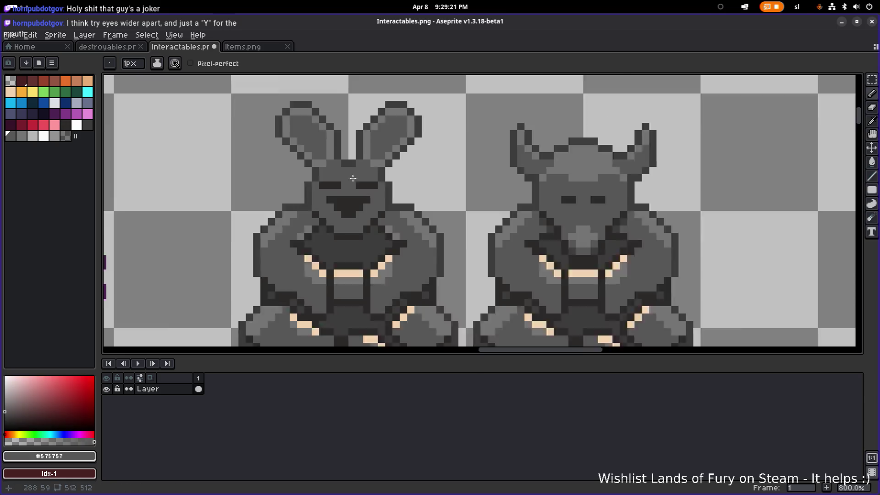
pyautogui.scroll(-1, 407, 183)
pyautogui.scroll(5, 367, 185)
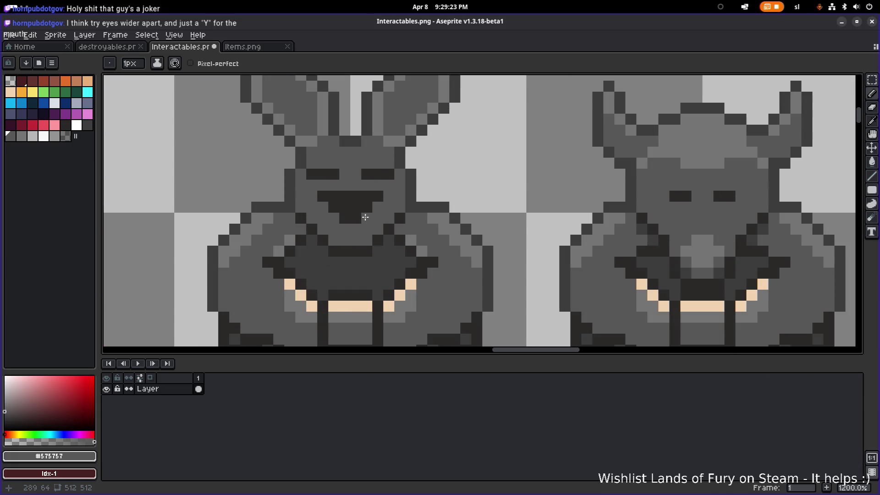
pyautogui.scroll(-4, 341, 218)
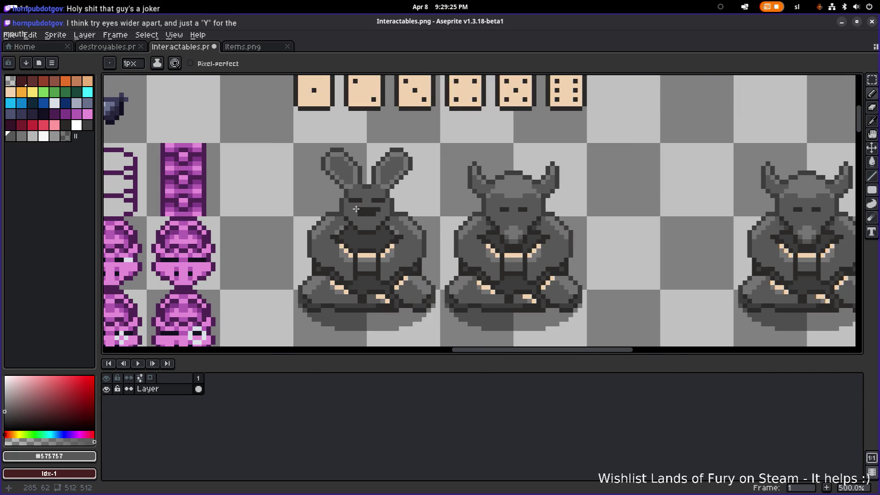
pyautogui.scroll(4, 356, 209)
# - Clean up stray light pixels beside the face and under the eyes with marquee and pencil
pyautogui.press('m')
pyautogui.moveTo(408, 231)
pyautogui.mouseDown()
pyautogui.moveTo(397, 210)
pyautogui.moveTo(349, 197)
pyautogui.moveTo(362, 222)
pyautogui.moveTo(412, 232)
pyautogui.mouseUp()
pyautogui.hotkey('ctrl', 'z')
pyautogui.press('b')
pyautogui.moveTo(346, 197)
pyautogui.mouseDown()
pyautogui.moveTo(346, 222)
pyautogui.moveTo(347, 202)
pyautogui.mouseUp()
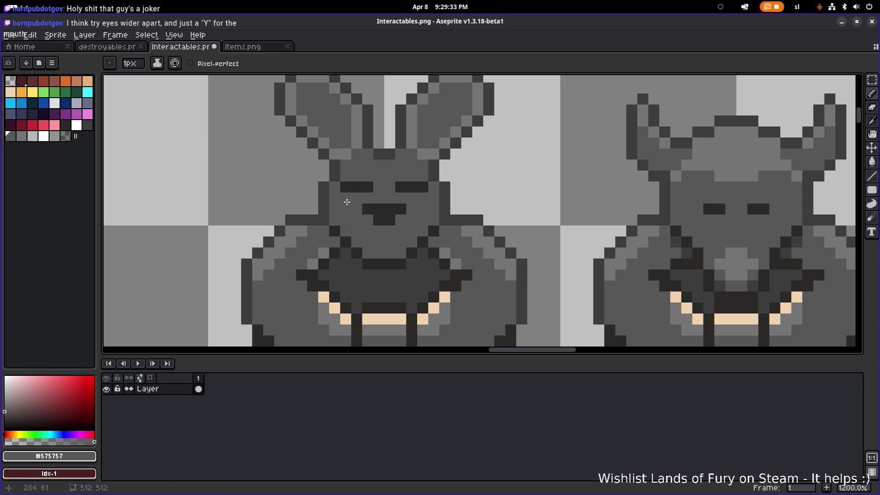
pyautogui.scroll(-4, 355, 199)
pyautogui.scroll(5, 379, 191)
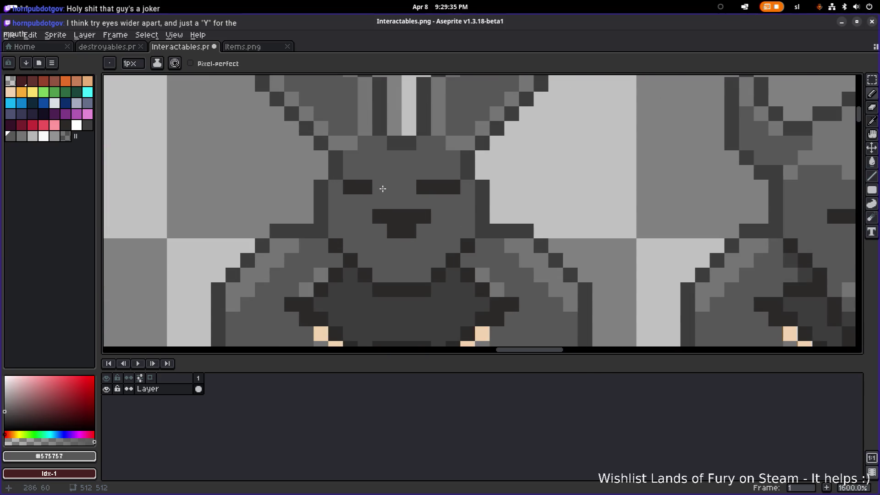
pyautogui.scroll(-3, 423, 186)
pyautogui.press('v')
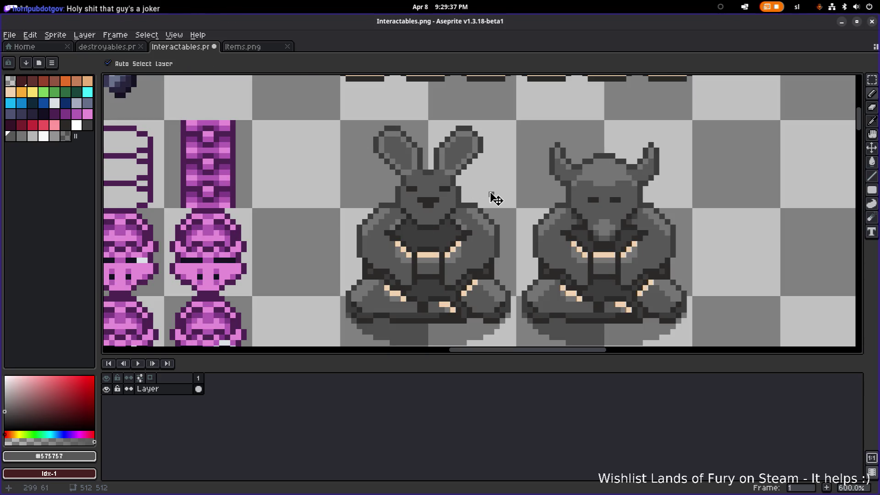
pyautogui.moveTo(490, 193); pyautogui.dragTo(489, 194)
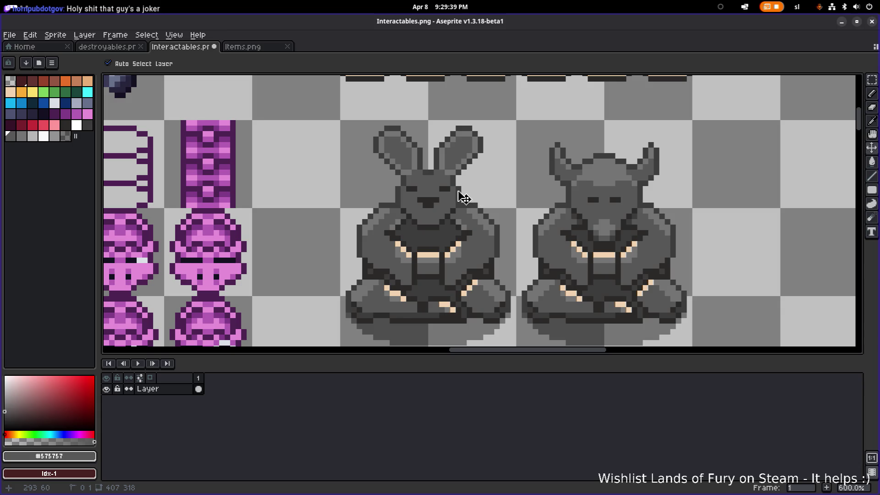
pyautogui.press('b')
pyautogui.scroll(2, 426, 200)
# - Shift the eyes and mouth down one pixel and fill the empty band above them
pyautogui.press('m')
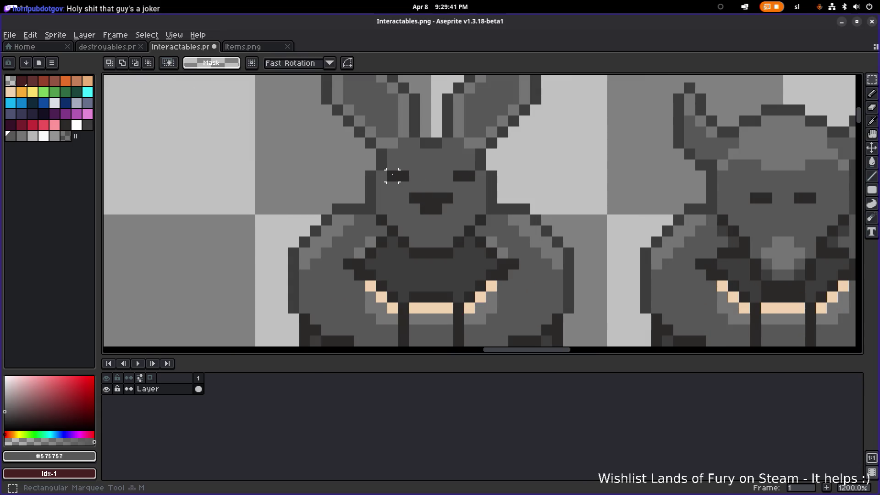
pyautogui.moveTo(388, 172)
pyautogui.mouseDown()
pyautogui.moveTo(467, 197)
pyautogui.moveTo(467, 207)
pyautogui.mouseUp()
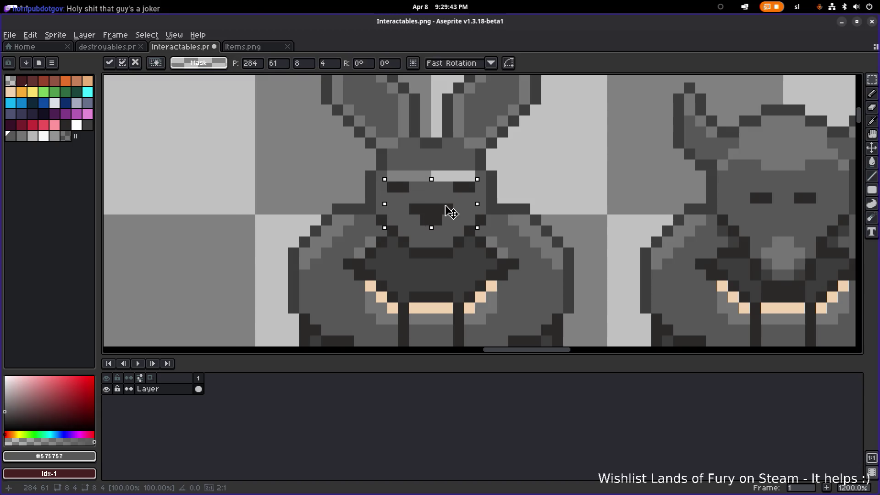
pyautogui.press('i')
pyautogui.press('g')
pyautogui.click(465, 176)
pyautogui.scroll(-4, 509, 184)
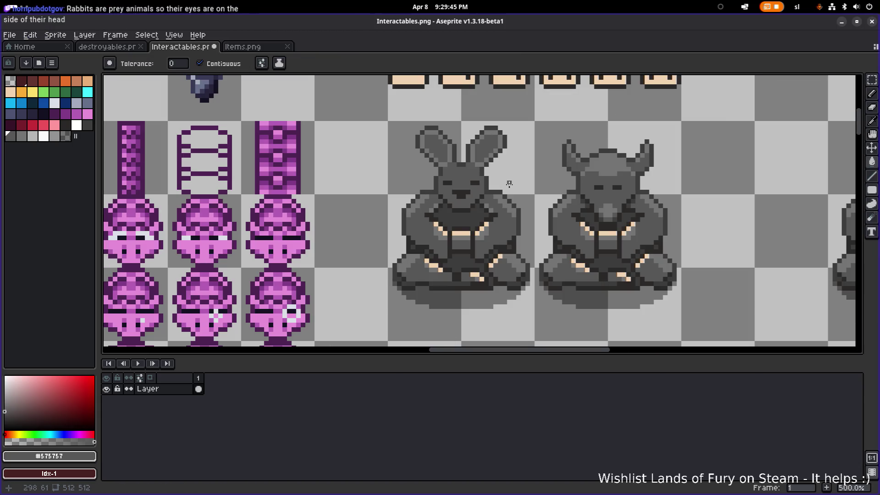
pyautogui.scroll(-2, 503, 184)
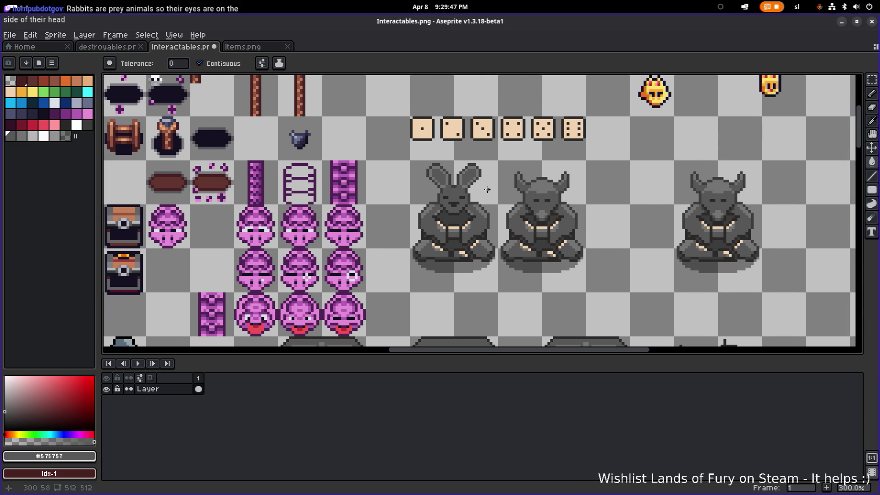
pyautogui.scroll(3, 464, 180)
pyautogui.scroll(2, 464, 179)
# - Move the left and right ears outward, one pixel each
pyautogui.press('m')
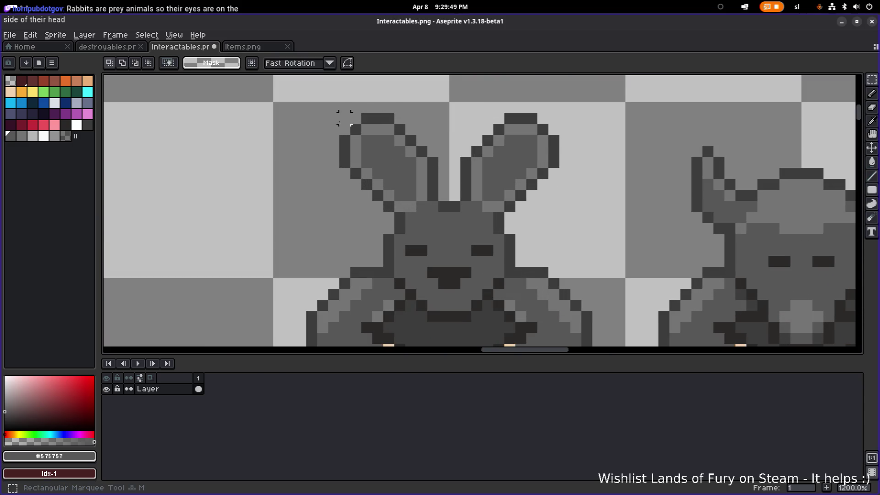
pyautogui.moveTo(327, 112)
pyautogui.mouseDown()
pyautogui.moveTo(420, 176)
pyautogui.moveTo(440, 213)
pyautogui.mouseUp()
pyautogui.moveTo(419, 186); pyautogui.dragTo(403, 198)
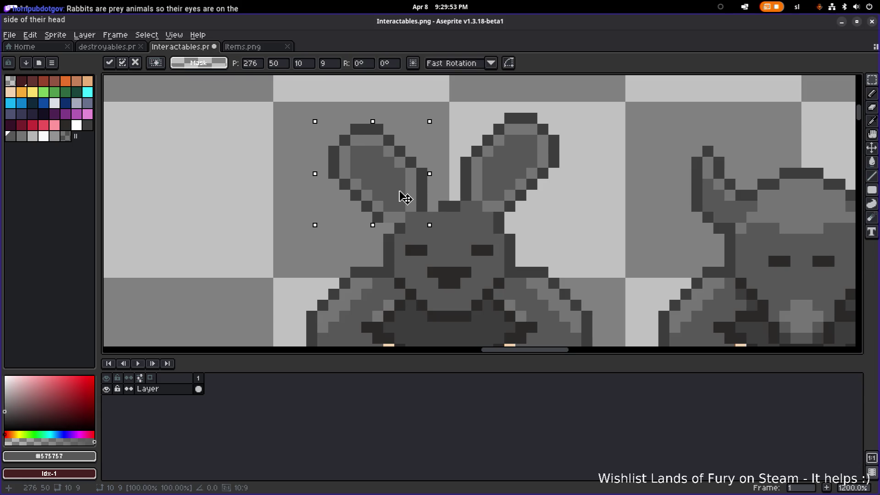
pyautogui.hotkey('ctrl', 'd')
pyautogui.moveTo(575, 107)
pyautogui.mouseDown()
pyautogui.moveTo(458, 213)
pyautogui.moveTo(511, 216)
pyautogui.mouseUp()
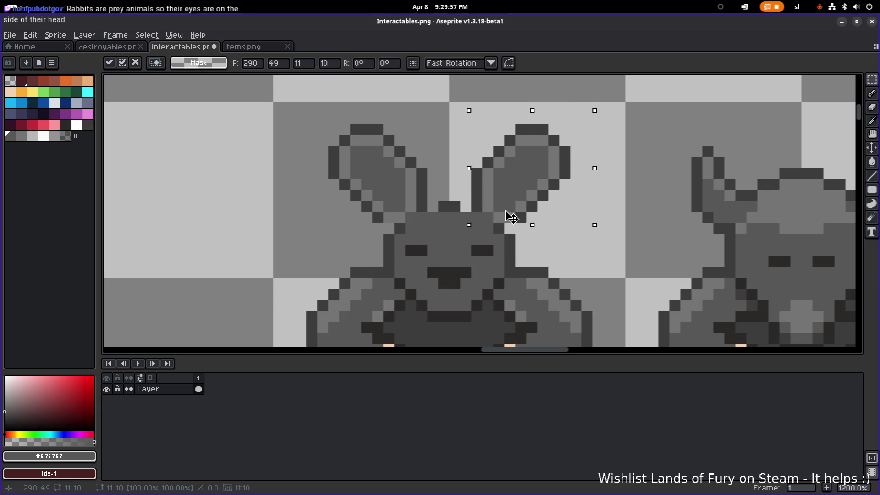
pyautogui.press('Return')
pyautogui.hotkey('ctrl', 'd')
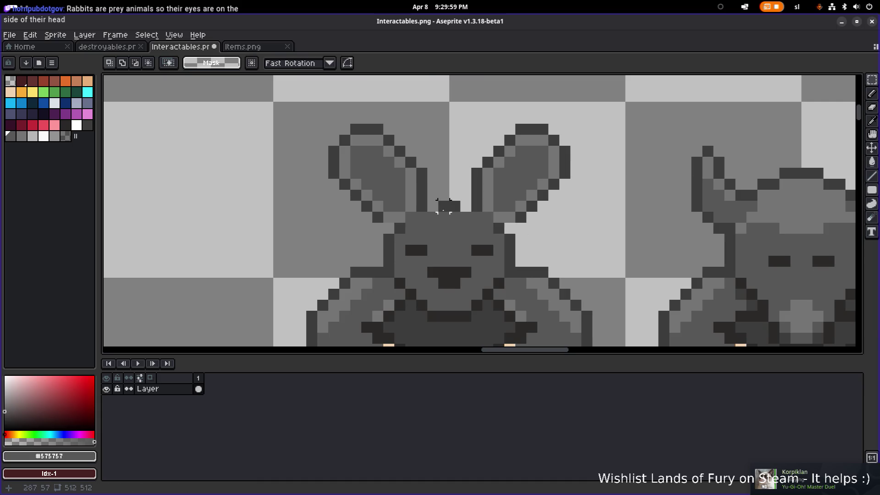
# - Draw the dark outline across the head top between the ears
pyautogui.press('i')
pyautogui.keyDown('alt'); pyautogui.click(426, 200); pyautogui.keyUp('alt')
pyautogui.click(432, 206)
pyautogui.click(466, 206)
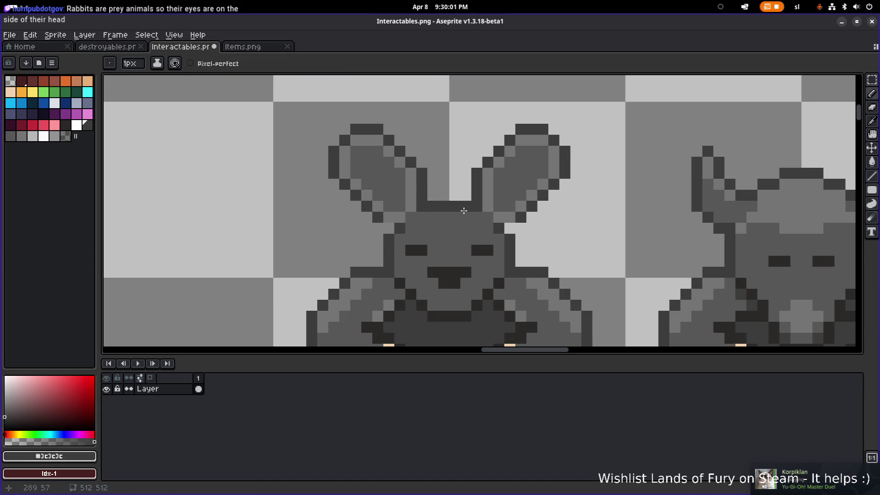
# - Lighten the inner ear outline pixels on both ears with #747474 grey
pyautogui.keyDown('alt'); pyautogui.click(489, 206); pyautogui.keyUp('alt')
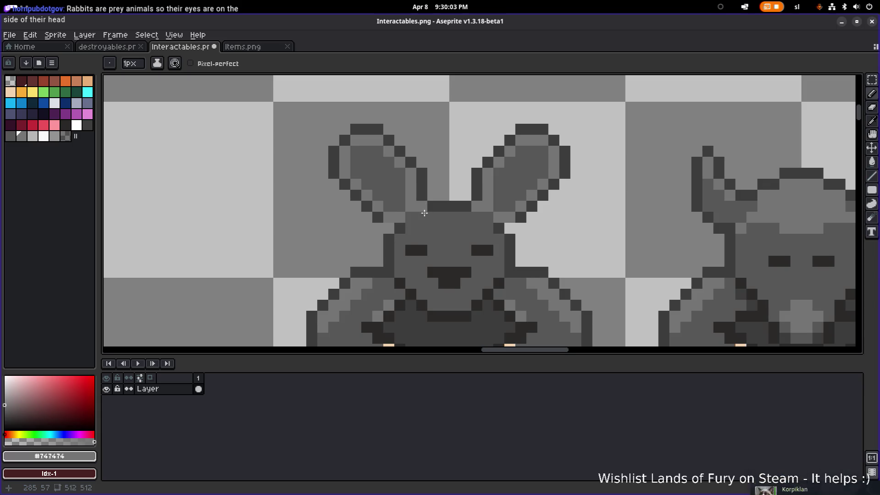
pyautogui.press('alt')
pyautogui.keyDown('alt'); pyautogui.click(383, 218); pyautogui.keyUp('alt')
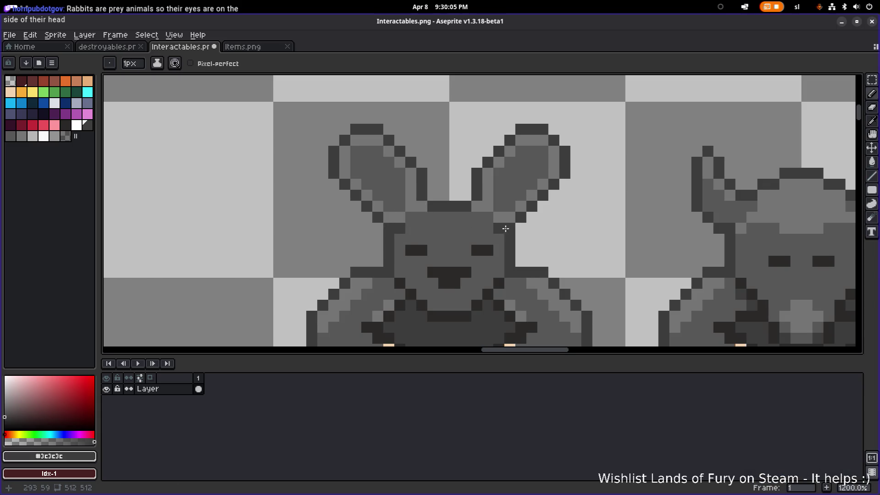
pyautogui.scroll(-2, 412, 234)
pyautogui.keyDown('alt'); pyautogui.click(508, 228); pyautogui.keyUp('alt')
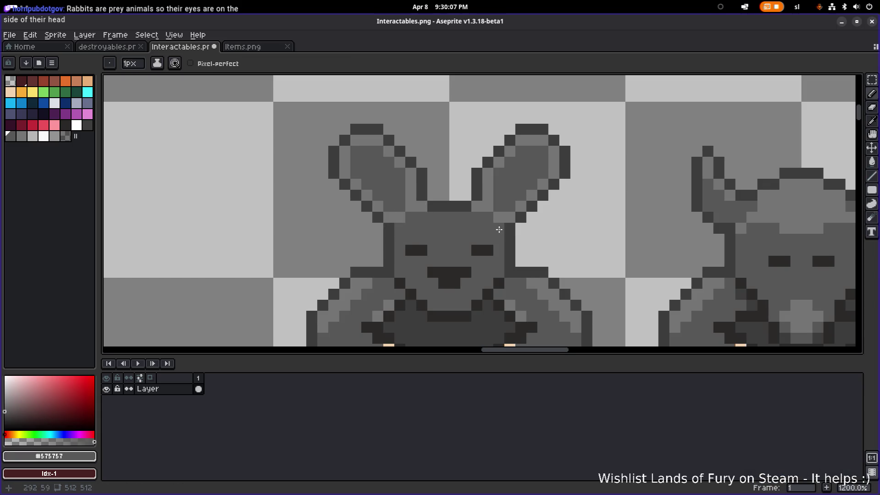
pyautogui.scroll(-3, 539, 215)
pyautogui.scroll(-1, 575, 209)
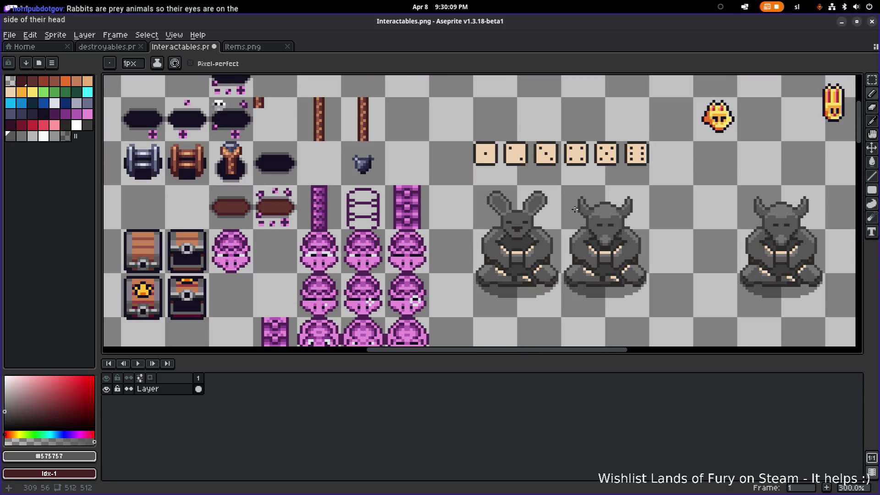
pyautogui.scroll(7, 534, 203)
pyautogui.keyDown('alt'); pyautogui.click(505, 220); pyautogui.keyUp('alt')
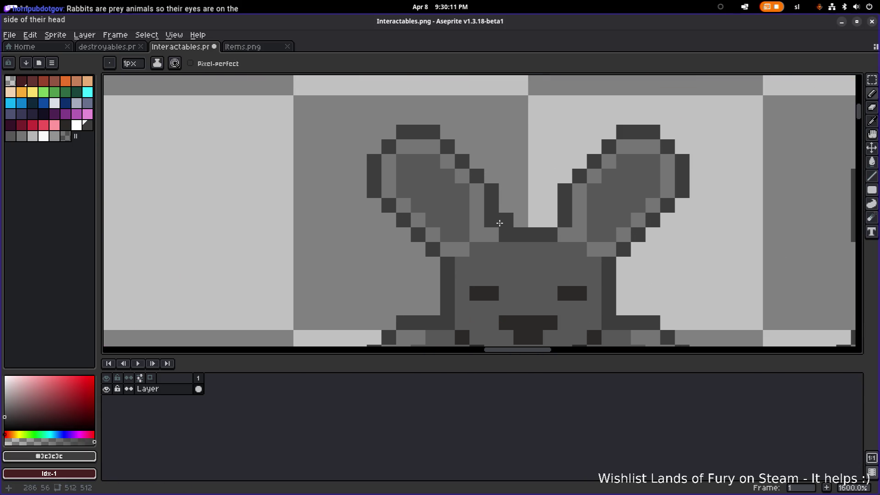
pyautogui.keyDown('alt'); pyautogui.click(584, 225); pyautogui.keyUp('alt')
pyautogui.click(567, 221)
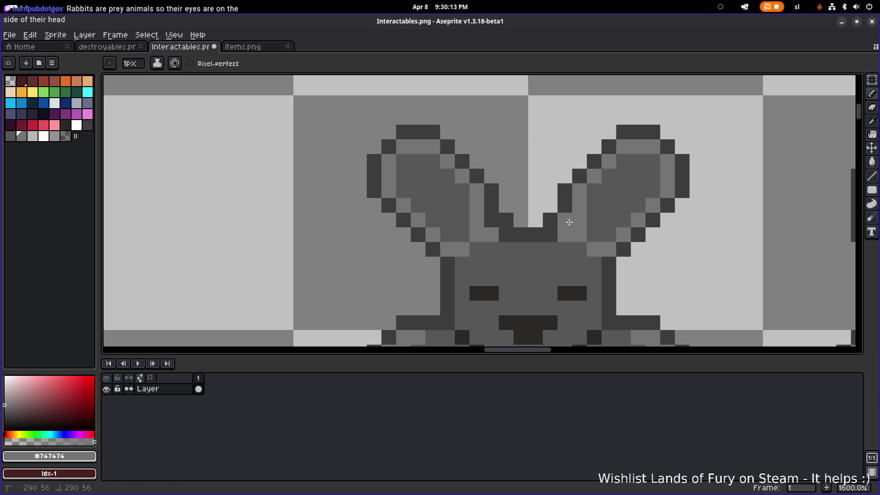
pyautogui.click(493, 220)
pyautogui.click(506, 233)
pyautogui.click(550, 235)
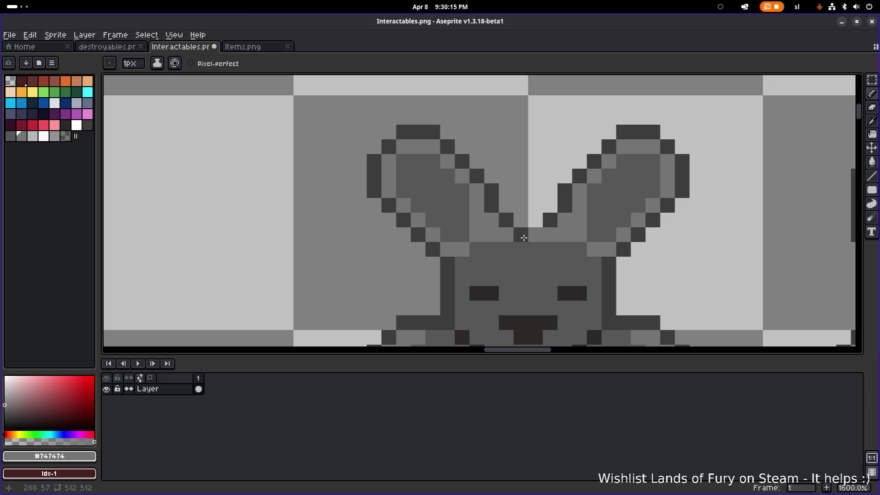
# - Darken the inner shading of both ears with the #575757 face grey
pyautogui.keyDown('alt'); pyautogui.click(464, 220); pyautogui.keyUp('alt')
pyautogui.click(477, 220)
pyautogui.click(477, 230)
pyautogui.click(487, 236)
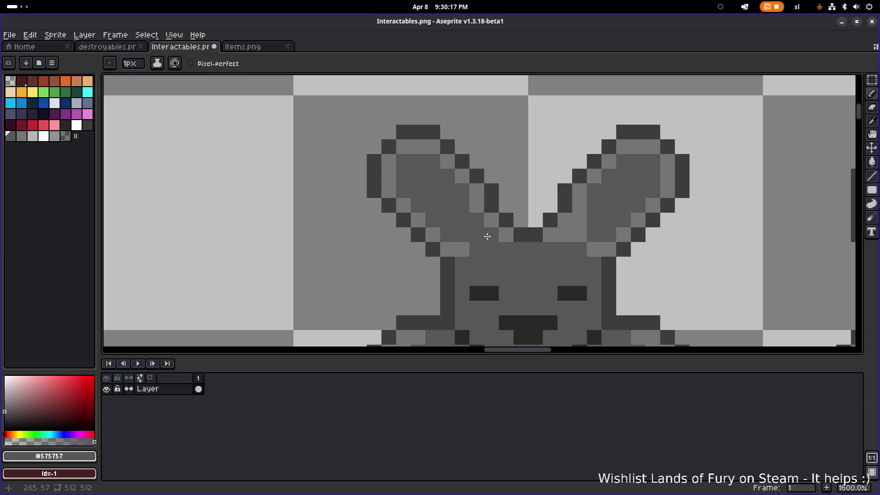
pyautogui.click(462, 249)
pyautogui.click(579, 235)
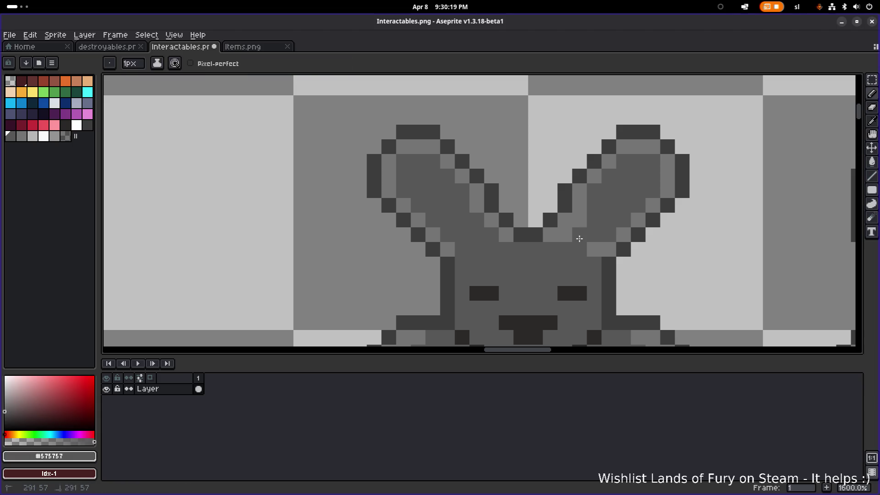
pyautogui.click(579, 221)
pyautogui.scroll(-3, 577, 229)
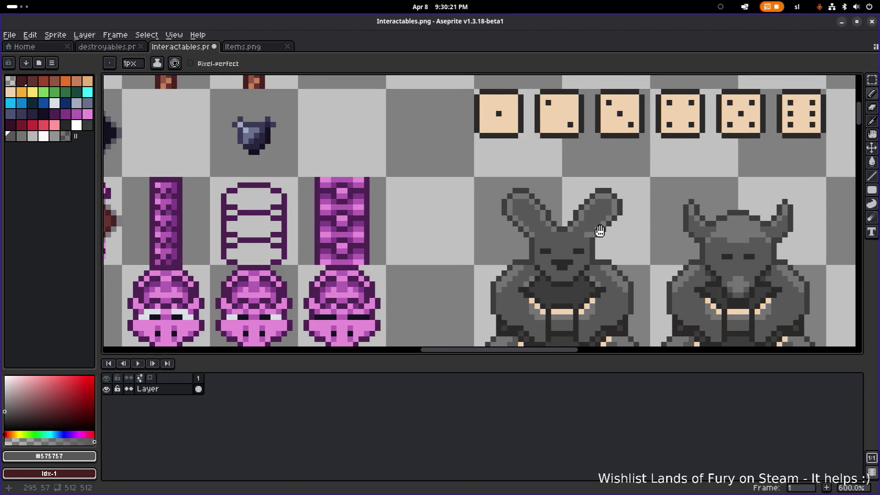
pyautogui.scroll(1, 545, 236)
pyautogui.scroll(-3, 530, 241)
pyautogui.scroll(2, 550, 232)
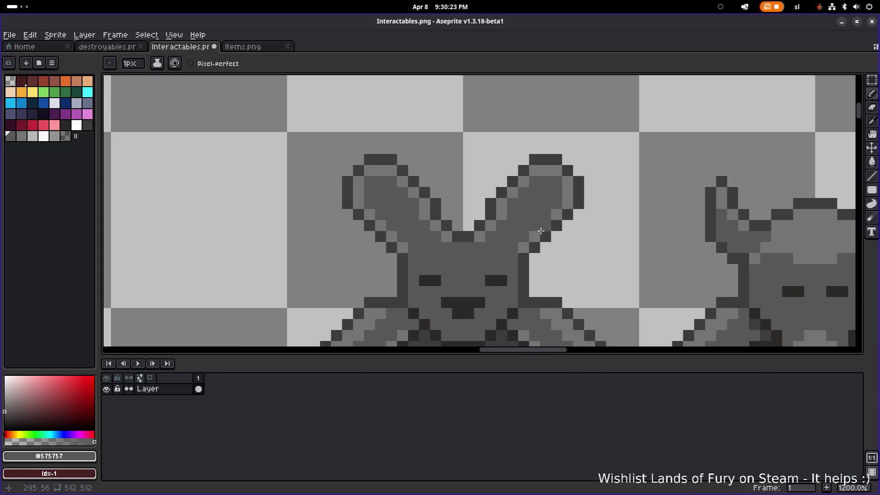
pyautogui.scroll(-4, 559, 234)
pyautogui.scroll(3, 565, 235)
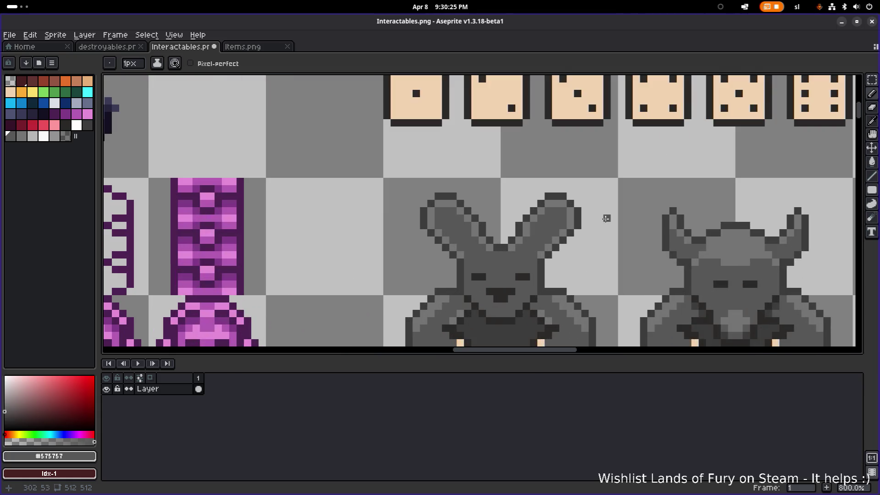
# - Undo two strokes, then try dark #3c3c3c shading pixels inside both ears
pyautogui.hotkey('ctrl', 'z')
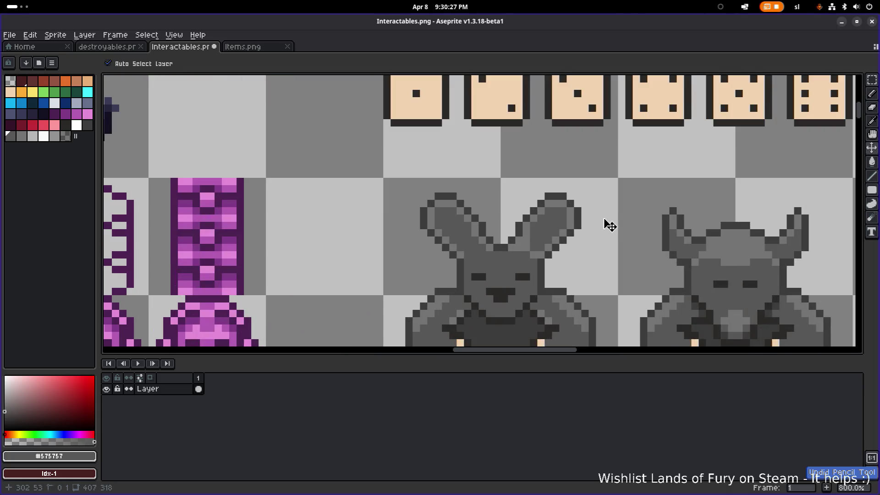
pyautogui.hotkey('ctrl', 'z')
pyautogui.hotkey('ctrl', 'z')
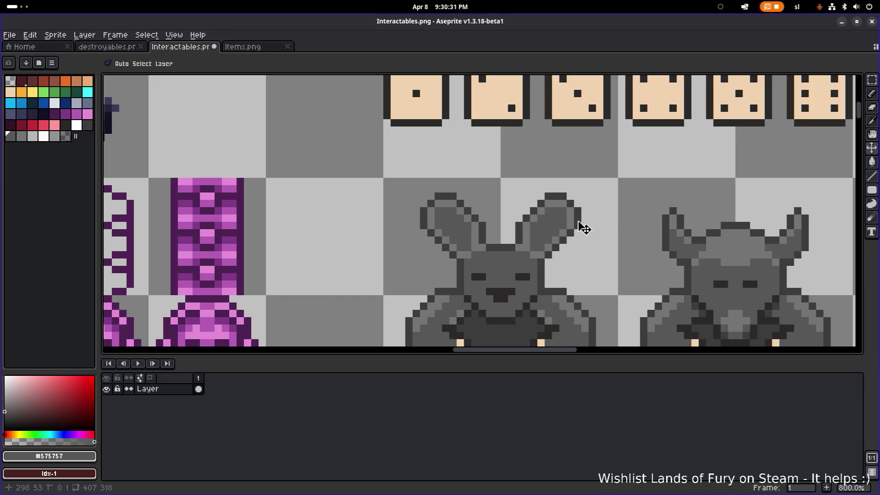
pyautogui.press('b')
pyautogui.scroll(3, 511, 247)
pyautogui.keyDown('alt'); pyautogui.click(452, 212); pyautogui.keyUp('alt')
pyautogui.click(380, 190)
pyautogui.click(390, 203)
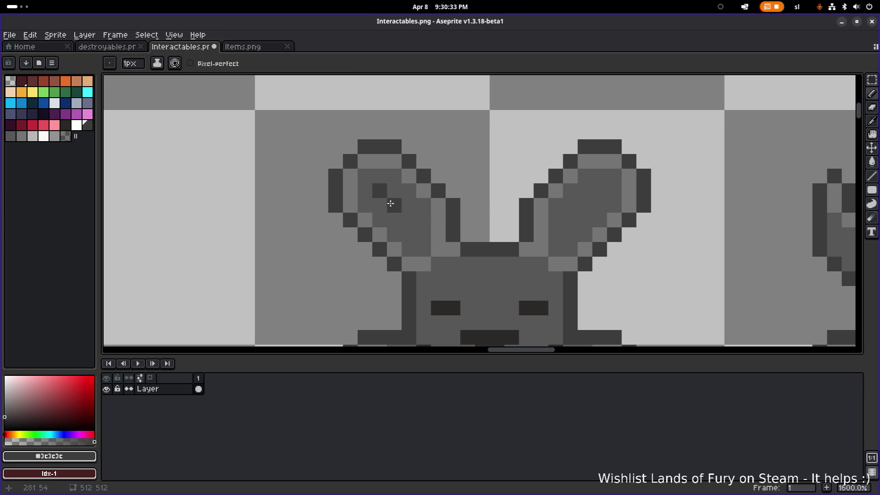
pyautogui.click(408, 219)
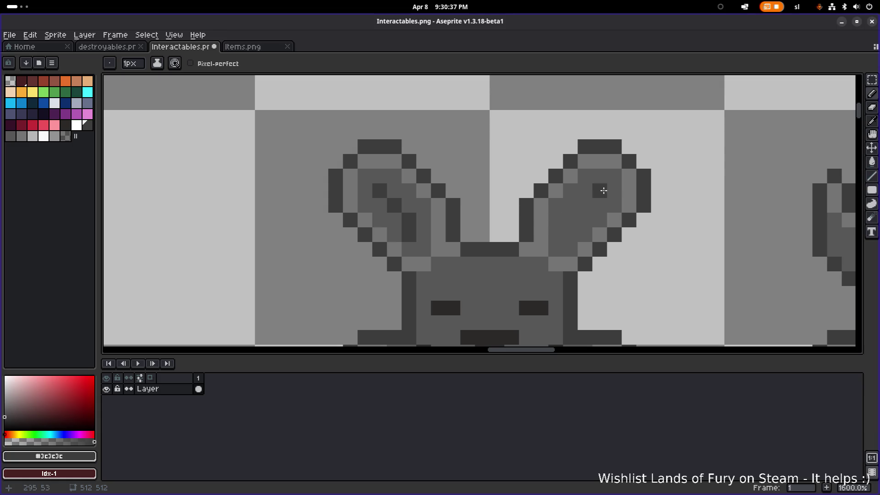
pyautogui.moveTo(594, 200); pyautogui.dragTo(572, 233)
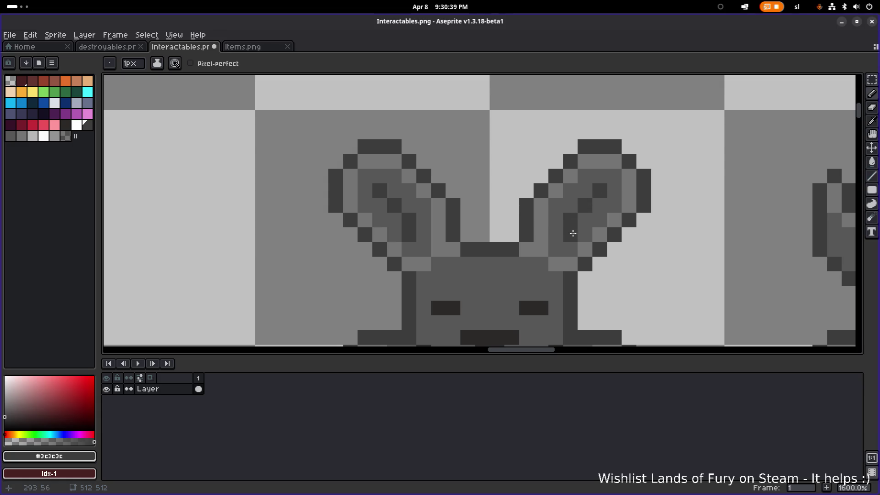
pyautogui.scroll(-5, 573, 233)
pyautogui.scroll(-1, 559, 227)
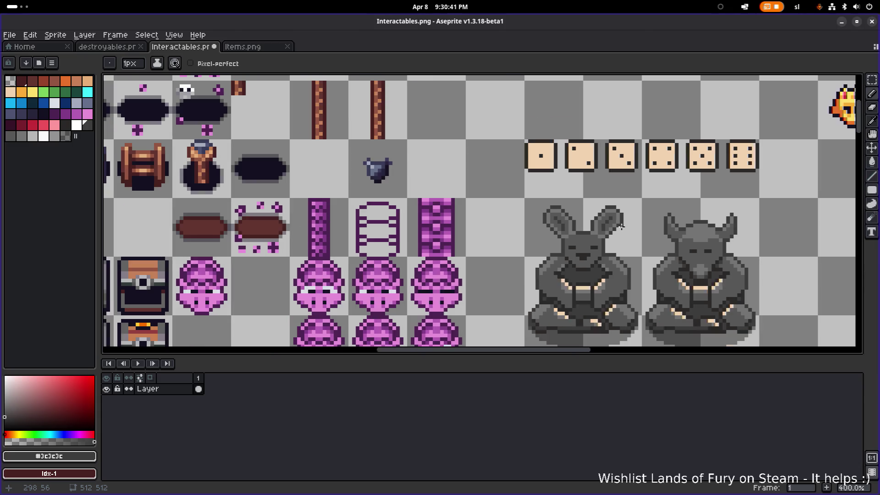
pyautogui.scroll(5, 545, 218)
pyautogui.scroll(1, 487, 223)
pyautogui.click(472, 255)
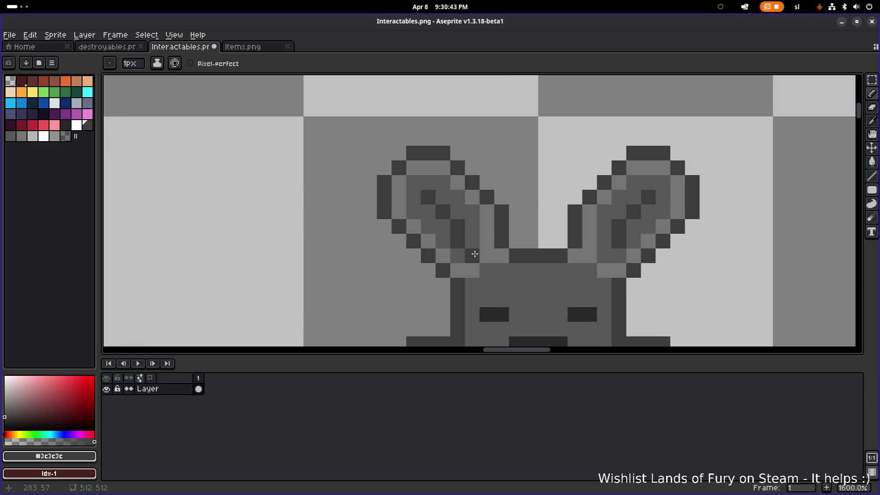
pyautogui.scroll(-3, 616, 246)
pyautogui.scroll(3, 655, 207)
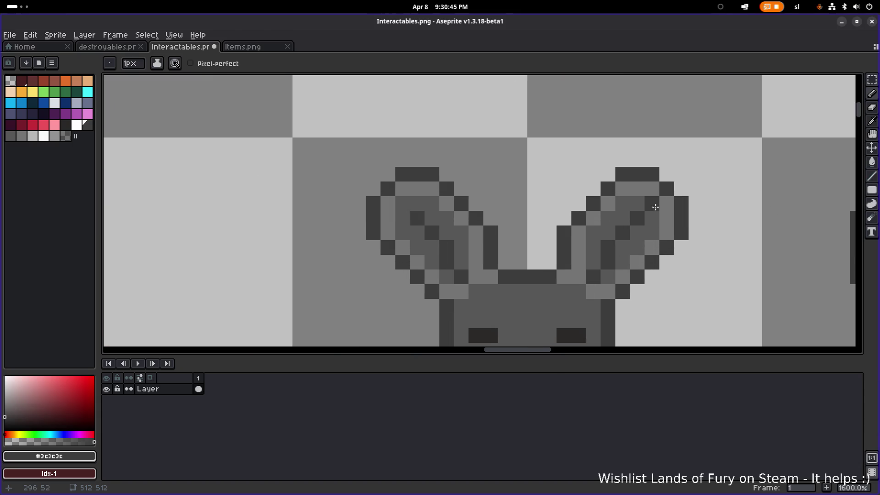
# - Undo the dark ear strokes and re-sample the #747474 and #3c3c3c greys
pyautogui.keyDown('alt'); pyautogui.click(436, 204); pyautogui.keyUp('alt')
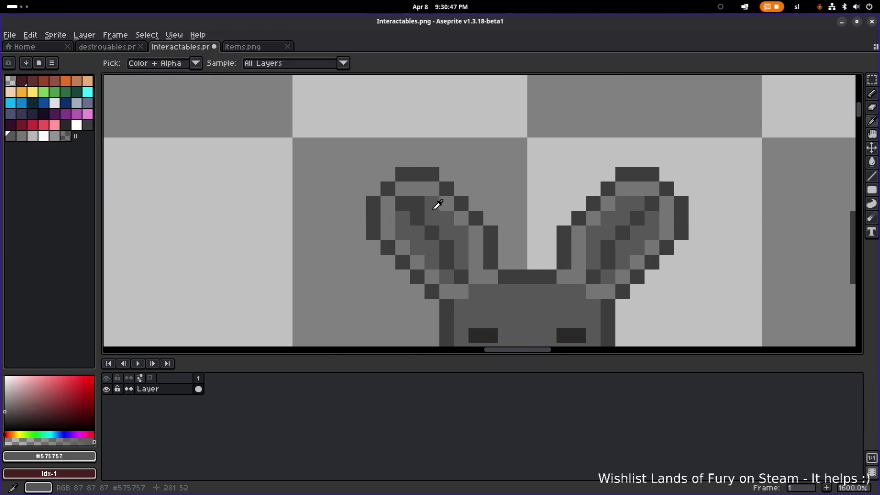
pyautogui.scroll(-3, 451, 206)
pyautogui.scroll(-2, 490, 206)
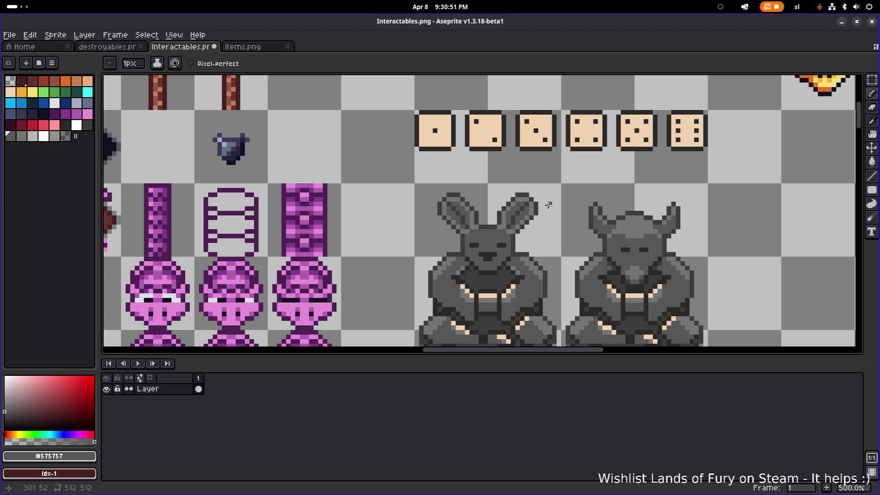
pyautogui.hotkey('ctrl', 'z')
pyautogui.hotkey('ctrl', 'z')
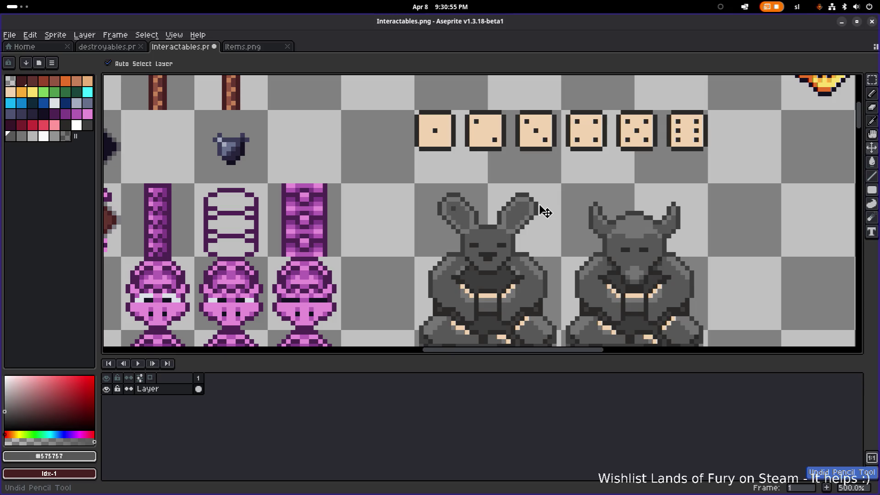
pyautogui.scroll(2, 490, 214)
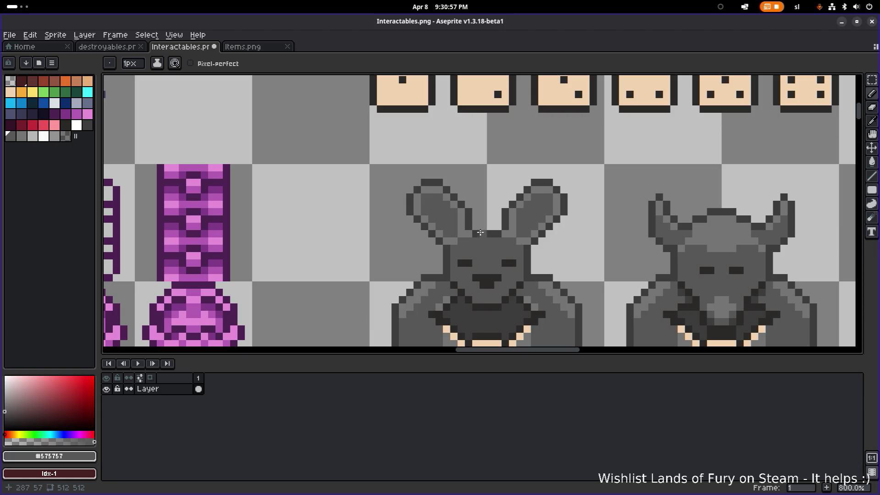
pyautogui.keyDown('alt'); pyautogui.click(470, 230); pyautogui.keyUp('alt')
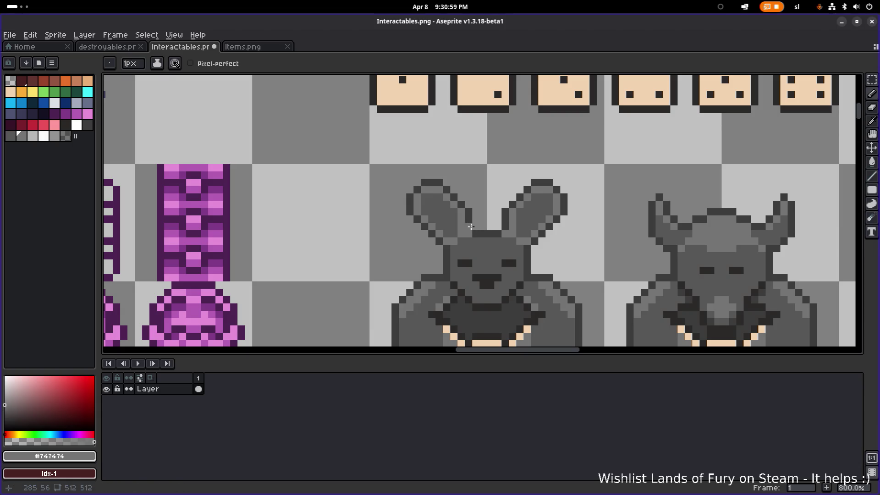
pyautogui.keyDown('alt'); pyautogui.click(475, 227); pyautogui.keyUp('alt')
pyautogui.keyDown('alt'); pyautogui.click(517, 224); pyautogui.keyUp('alt')
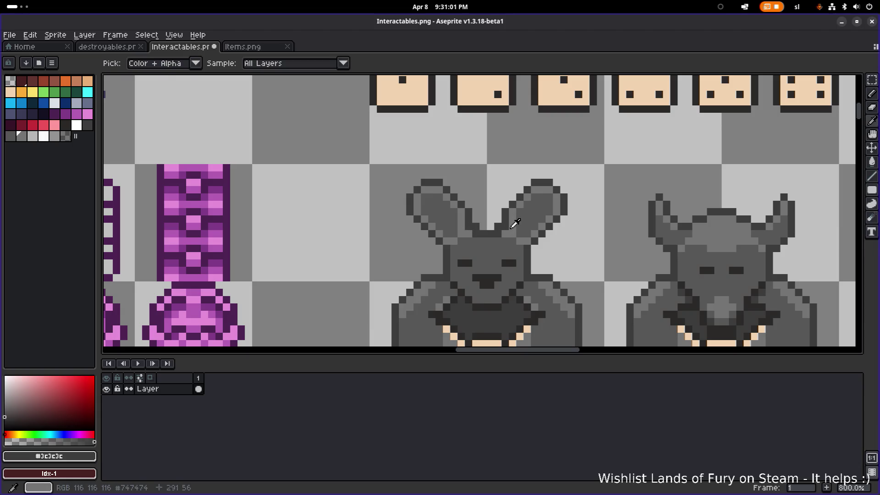
pyautogui.scroll(-4, 536, 229)
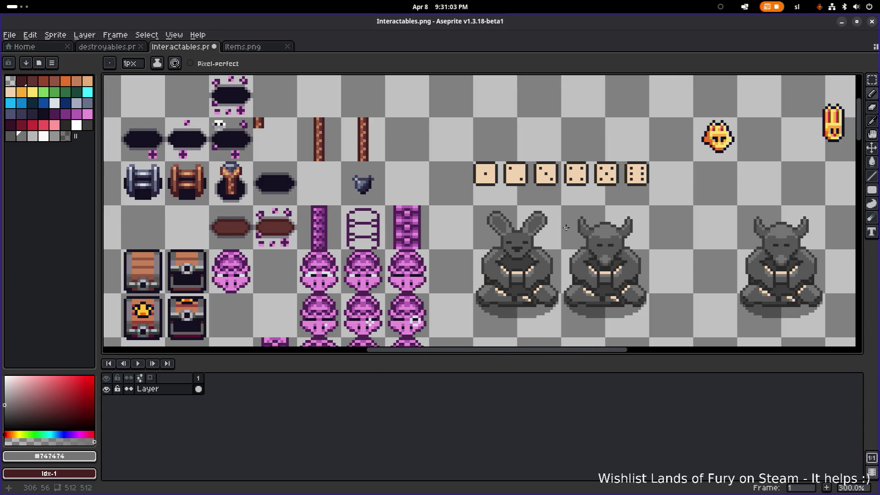
pyautogui.scroll(-2, 566, 228)
pyautogui.scroll(5, 573, 223)
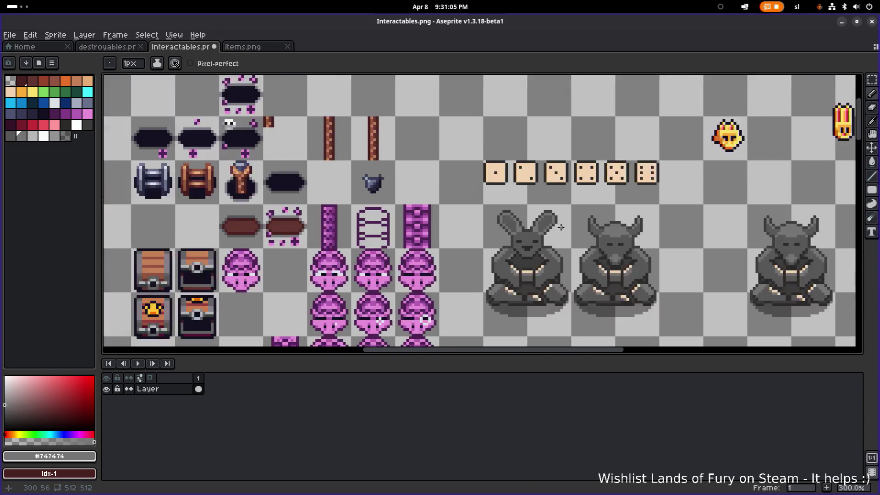
# - Trial-select the right and left ear tips, then deselect without changes
pyautogui.press('m')
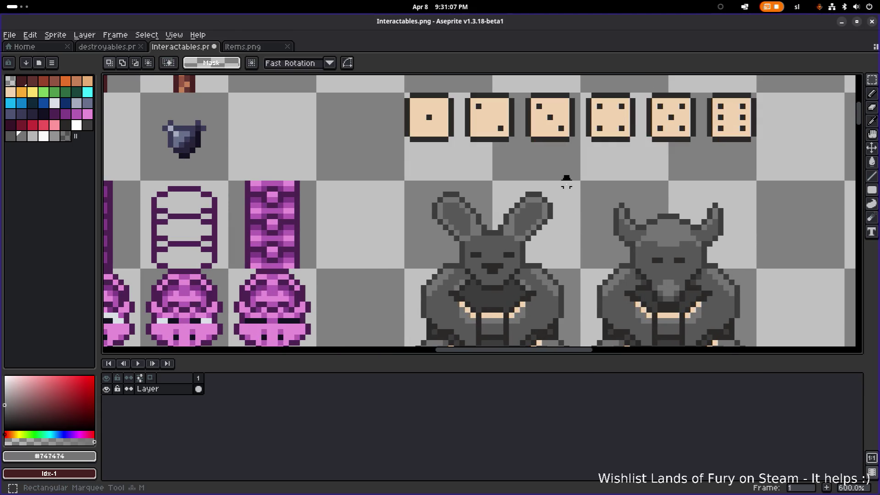
pyautogui.moveTo(568, 177); pyautogui.dragTo(534, 228)
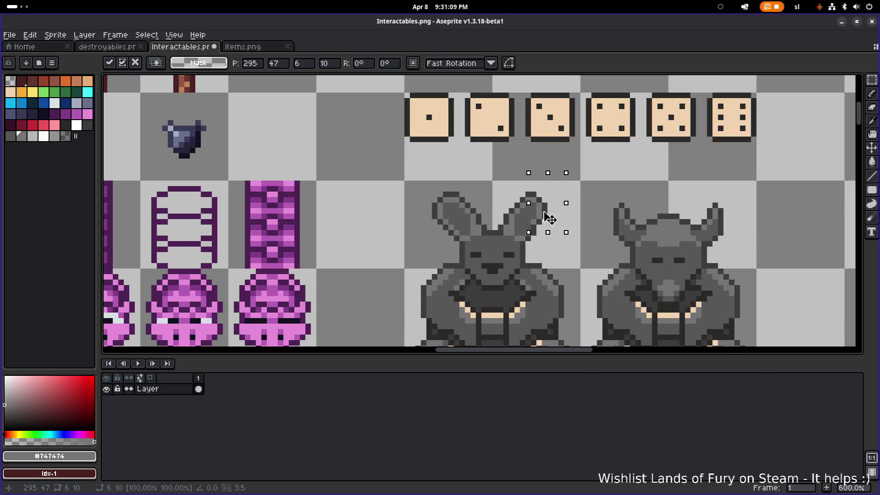
pyautogui.hotkey('ctrl', 'd')
pyautogui.moveTo(389, 182); pyautogui.dragTo(454, 231)
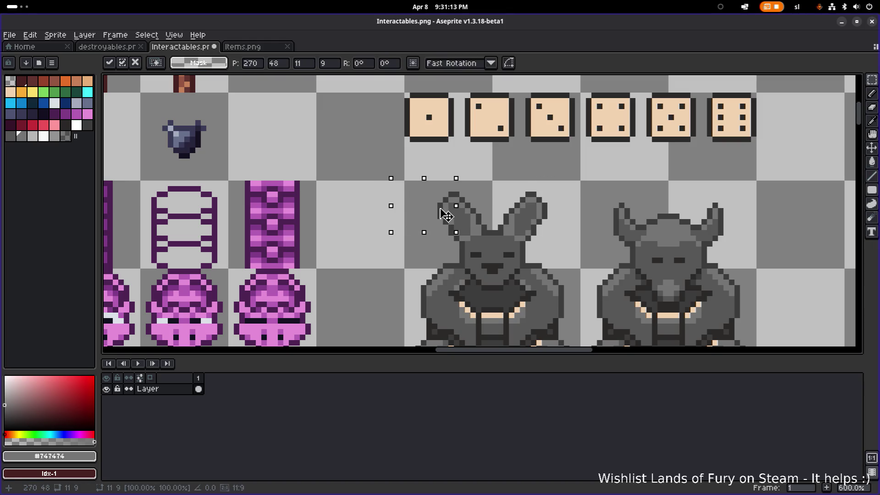
pyautogui.hotkey('ctrl', 'd')
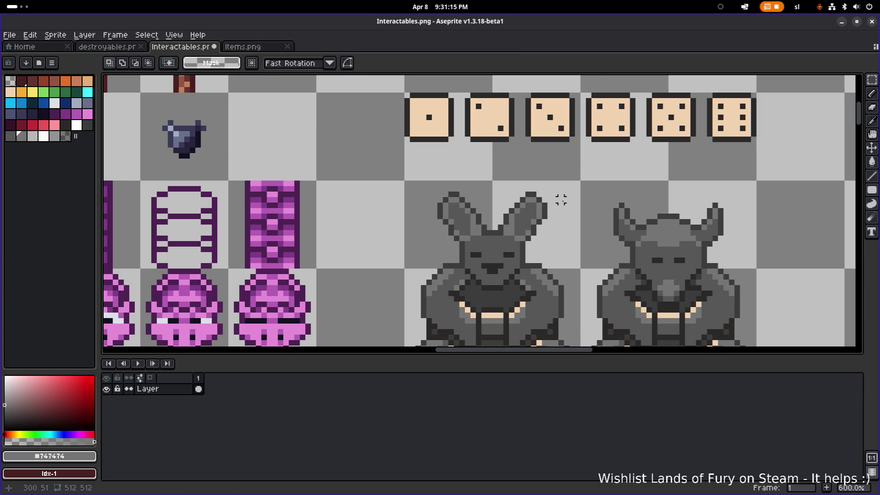
pyautogui.scroll(3, 561, 199)
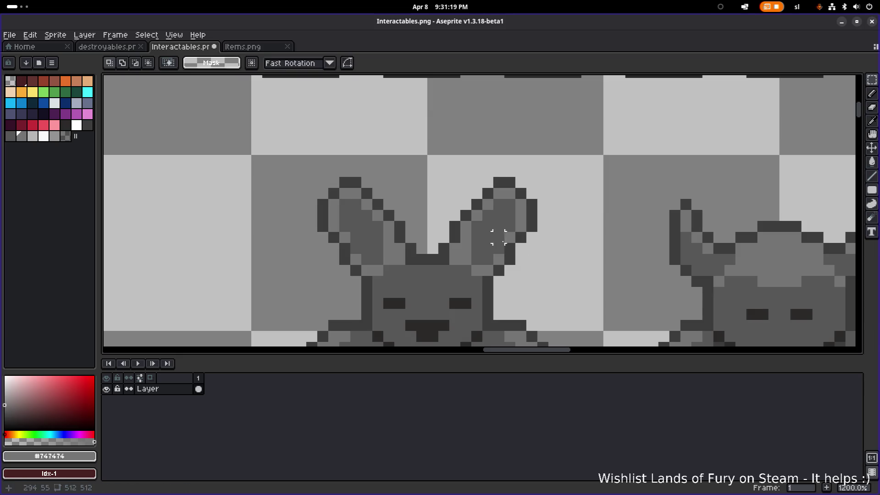
pyautogui.press('b')
pyautogui.scroll(-5, 488, 227)
pyautogui.scroll(5, 476, 222)
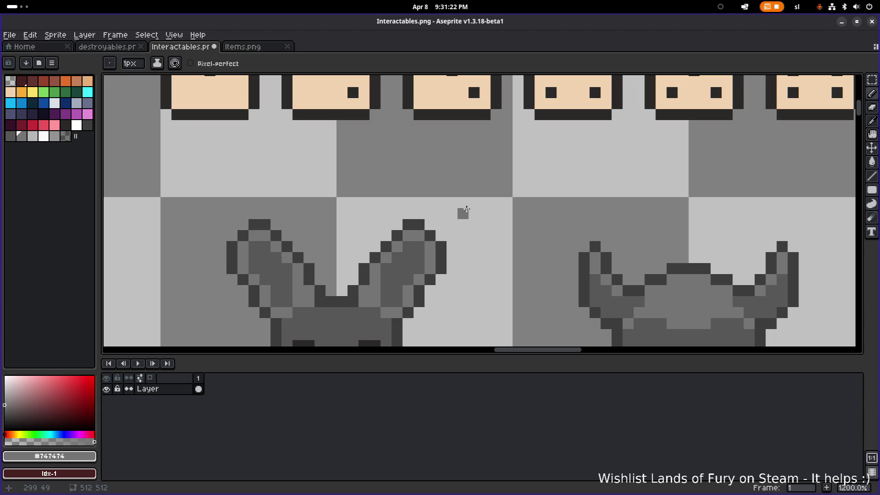
# - Select the right ear tip and move it outward
pyautogui.press('m')
pyautogui.moveTo(461, 197)
pyautogui.mouseDown()
pyautogui.moveTo(432, 266)
pyautogui.moveTo(411, 277)
pyautogui.mouseUp()
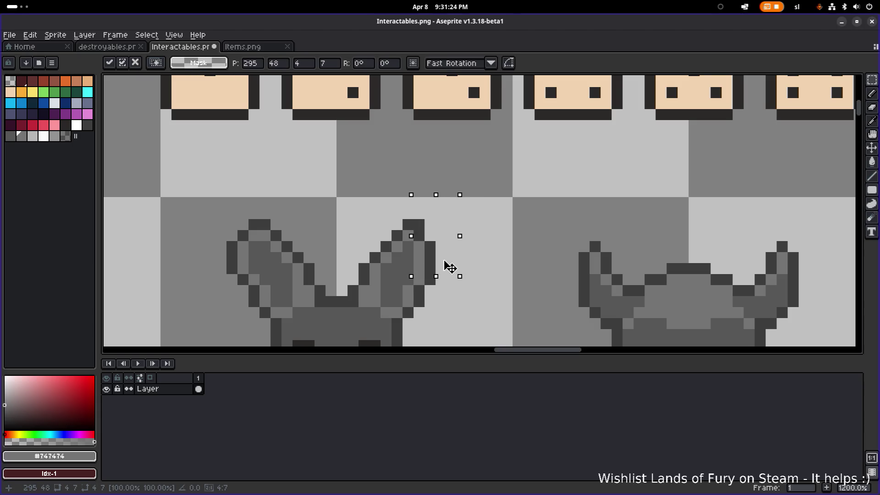
pyautogui.scroll(-3, 450, 267)
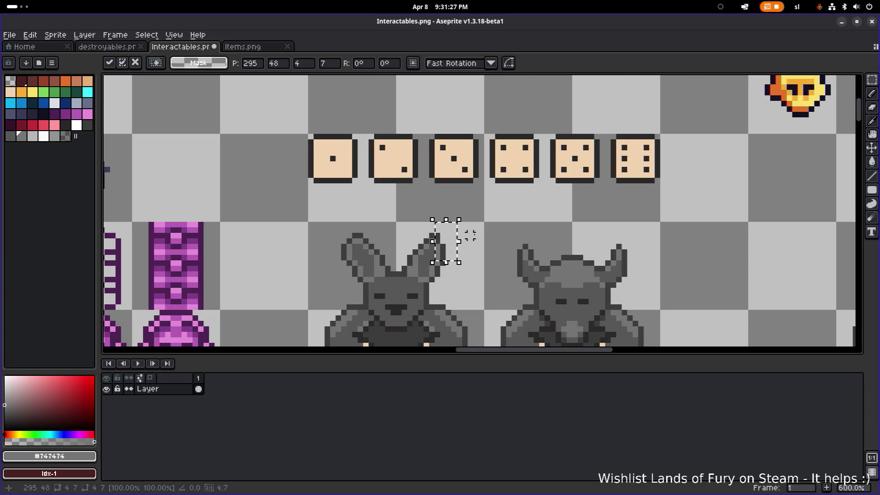
pyautogui.click(475, 230)
pyautogui.scroll(1, 433, 239)
# - Select the left ear tip, then undo so the left ear stays unchanged
pyautogui.moveTo(330, 209); pyautogui.dragTo(355, 262)
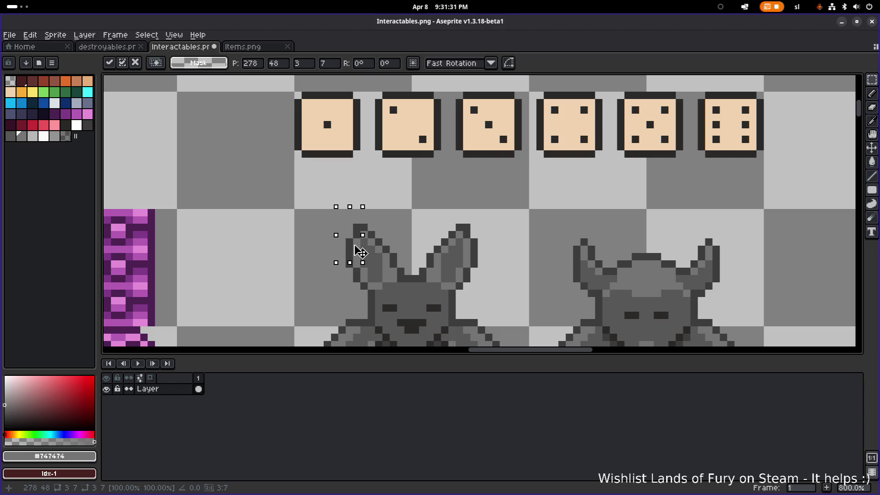
pyautogui.click(378, 198)
pyautogui.moveTo(331, 202); pyautogui.dragTo(360, 268)
pyautogui.click(366, 248)
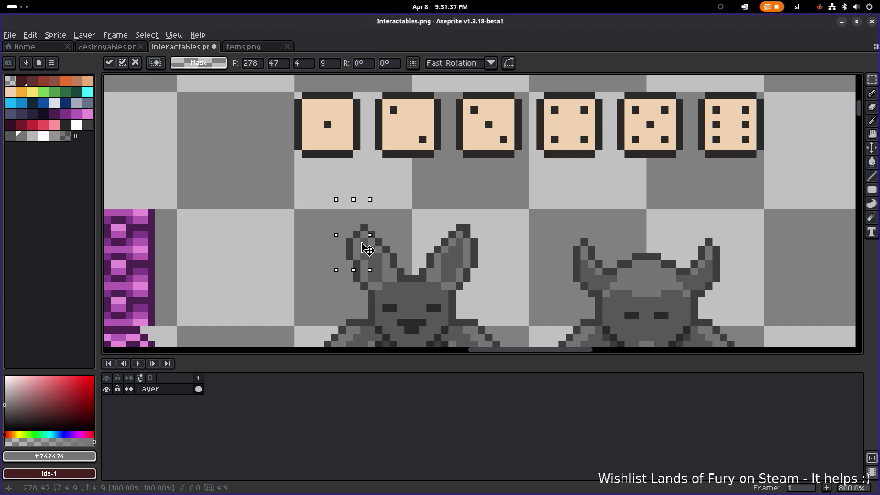
pyautogui.hotkey('ctrl', 'd')
pyautogui.scroll(-4, 483, 222)
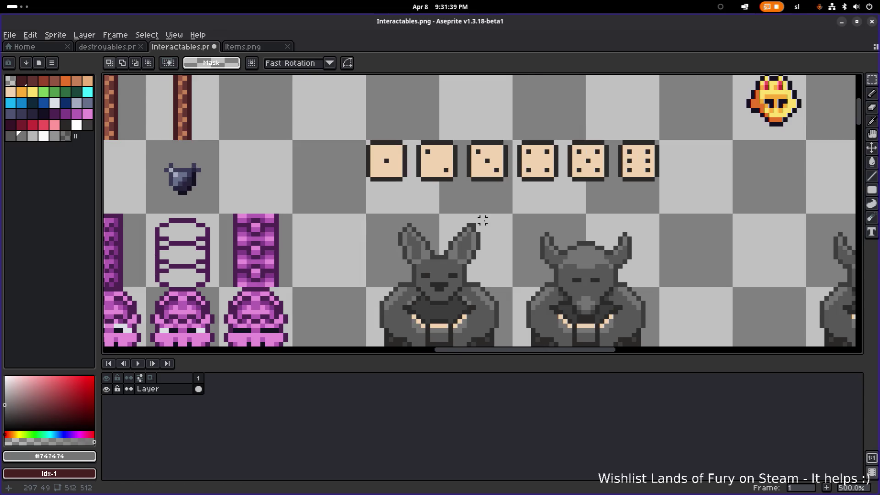
pyautogui.hotkey('ctrl', 'z')
pyautogui.hotkey('ctrl', 'z')
pyautogui.hotkey('ctrl', 'z')
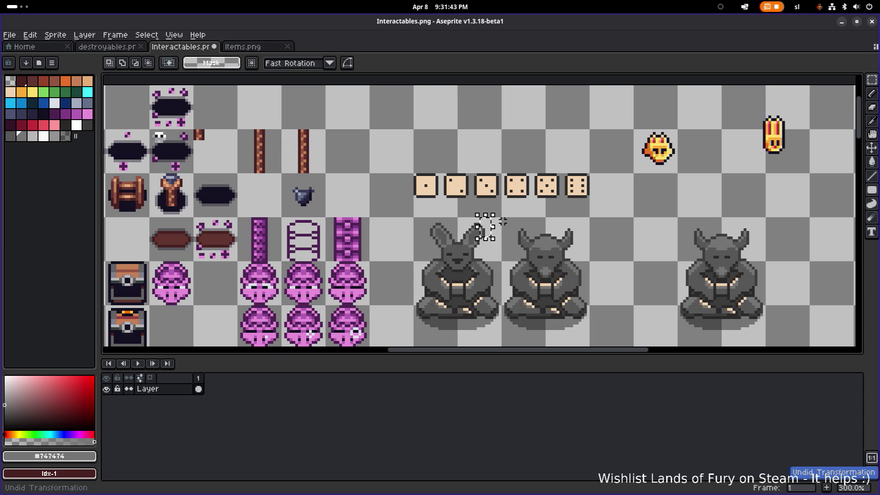
pyautogui.scroll(2, 478, 227)
# - Nudge the left eye one pixel right and the right eye left, committing each move
pyautogui.scroll(5, 455, 263)
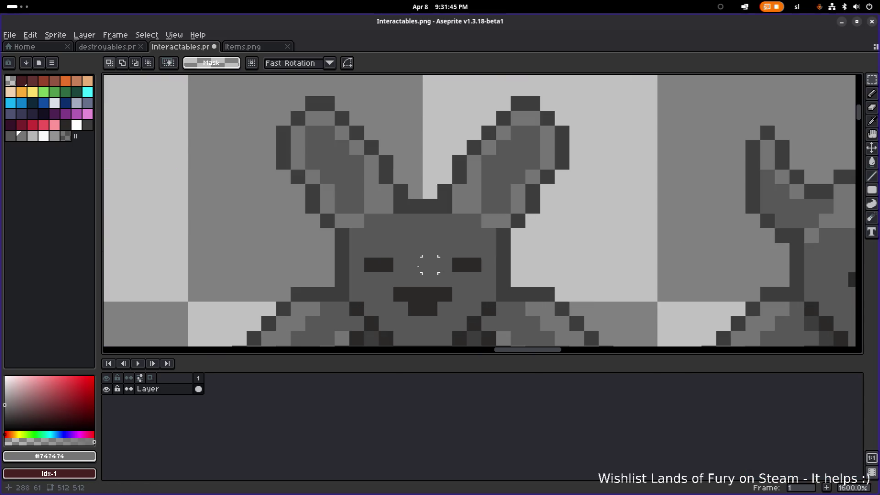
pyautogui.moveTo(365, 258); pyautogui.dragTo(393, 270)
pyautogui.press('Right')
pyautogui.press('Return')
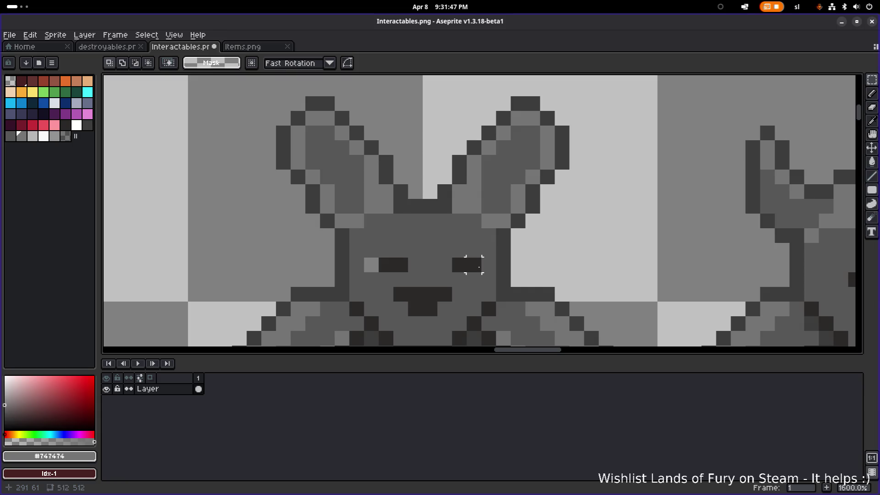
pyautogui.moveTo(452, 255)
pyautogui.mouseDown()
pyautogui.moveTo(481, 274)
pyautogui.moveTo(447, 271)
pyautogui.moveTo(463, 274)
pyautogui.mouseUp()
pyautogui.press('Return')
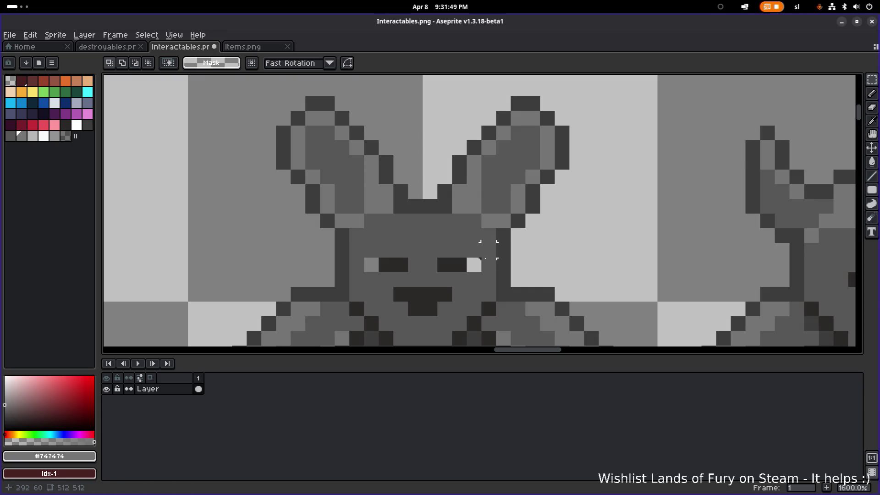
# - Fill the two leftover light eye pixels with the dark #2b2928 using the Pencil
pyautogui.press('b')
pyautogui.keyDown('alt'); pyautogui.click(463, 264); pyautogui.keyUp('alt')
pyautogui.click(477, 265)
pyautogui.click(377, 261)
# - Darken a head pixel, then sample the ear greys and paint an ear pixel #575757
pyautogui.scroll(-6, 377, 261)
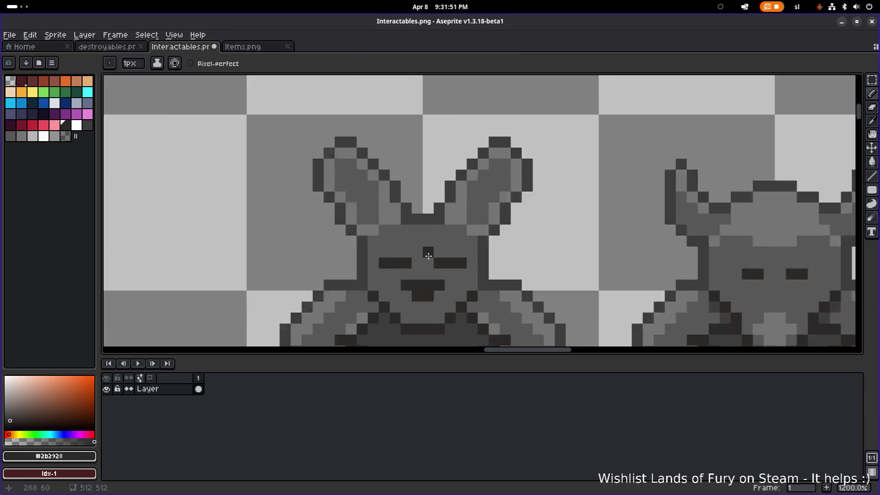
pyautogui.scroll(4, 505, 256)
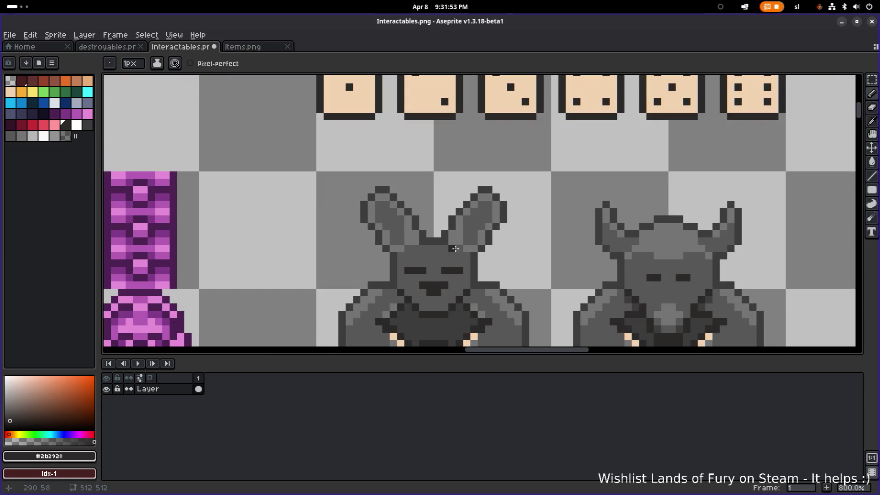
pyautogui.scroll(3, 430, 249)
pyautogui.click(426, 244)
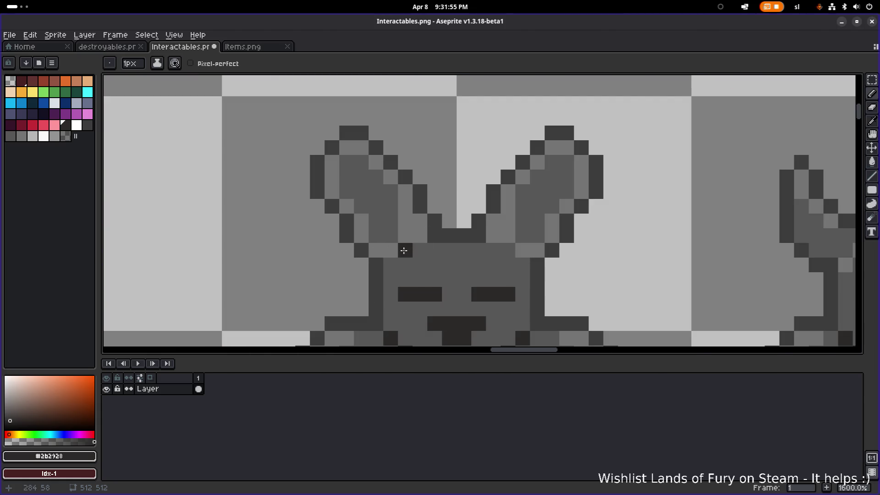
pyautogui.press('alt')
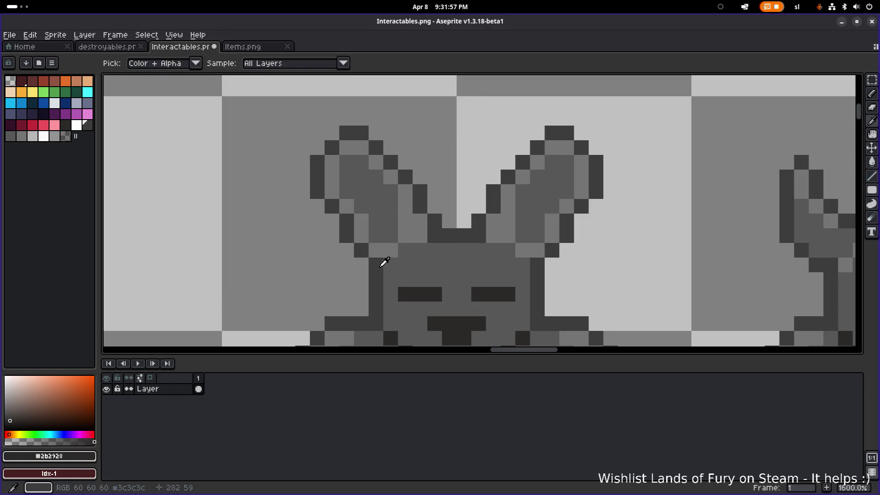
pyautogui.keyDown('alt'); pyautogui.click(387, 255); pyautogui.keyUp('alt')
pyautogui.keyDown('alt'); pyautogui.click(387, 249); pyautogui.keyUp('alt')
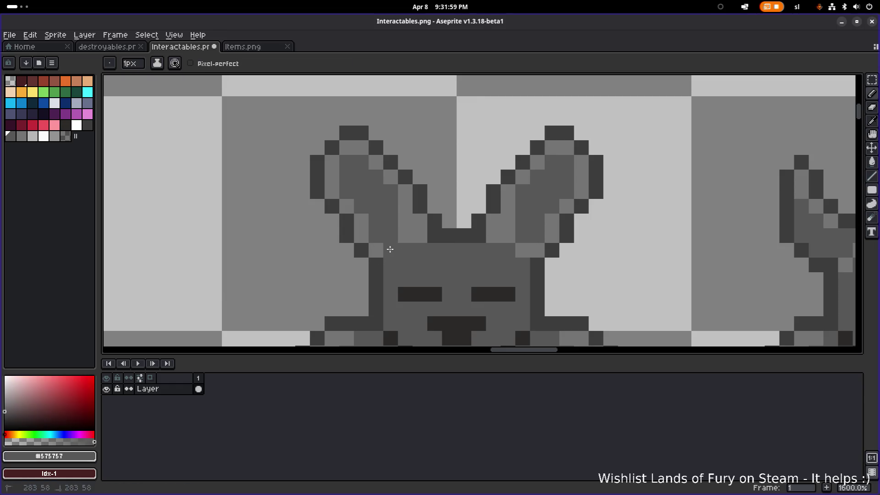
pyautogui.click(405, 236)
# - Reshade the ear notch with lighter #747474, darker, and mid-grey #575757 pixels
pyautogui.scroll(-6, 523, 250)
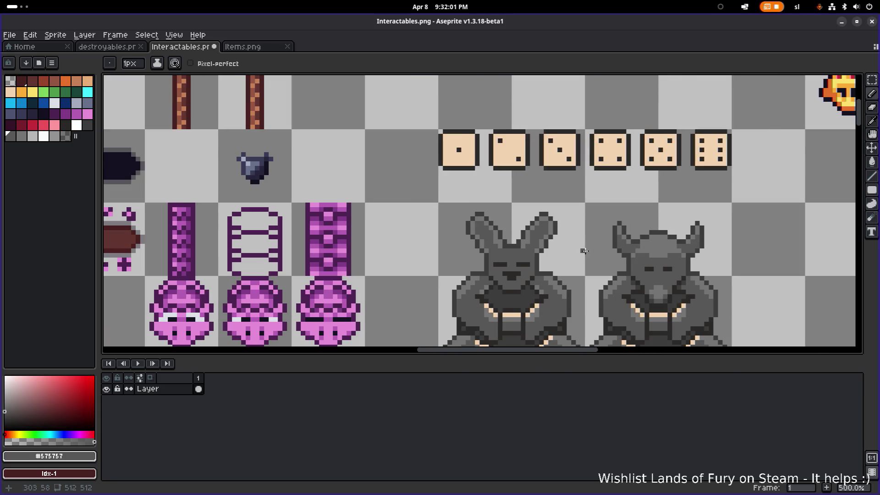
pyautogui.scroll(4, 524, 259)
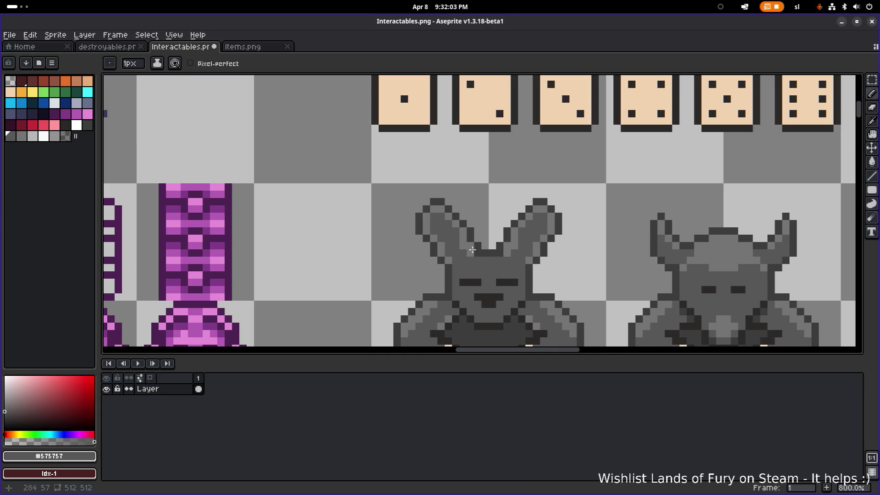
pyautogui.scroll(2, 493, 249)
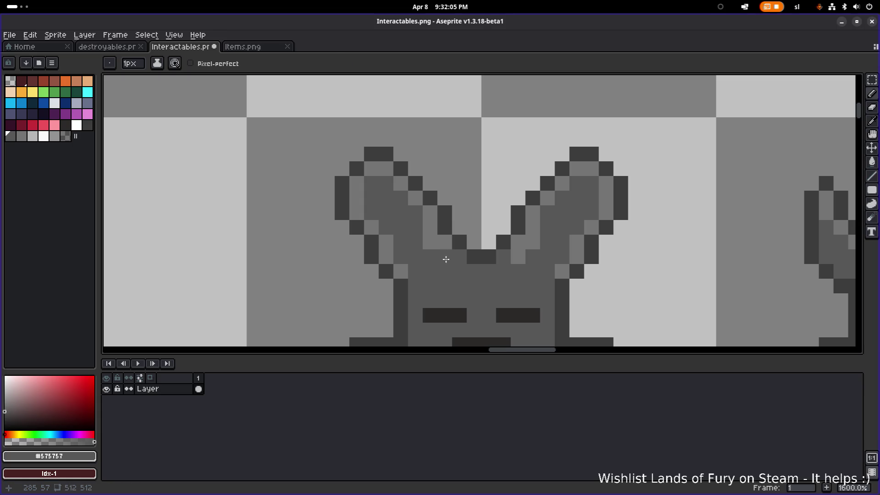
pyautogui.keyDown('alt'); pyautogui.click(457, 259); pyautogui.keyUp('alt')
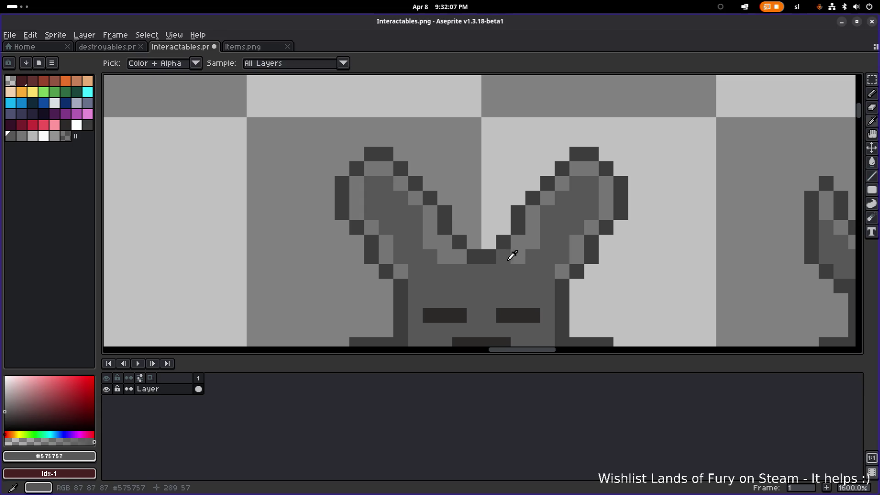
pyautogui.keyDown('alt'); pyautogui.click(513, 253); pyautogui.keyUp('alt')
pyautogui.click(502, 255)
pyautogui.rightClick(488, 257)
pyautogui.keyDown('alt'); pyautogui.click(448, 255); pyautogui.keyUp('alt')
pyautogui.click(433, 243)
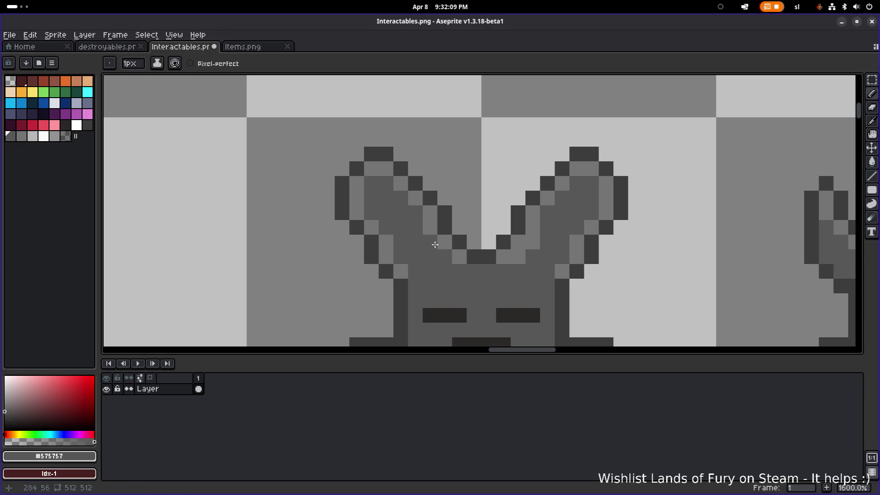
pyautogui.click(518, 257)
# - Turn the right eye's left-end pixels grey and add a #2b2928 pixel above it
pyautogui.scroll(-4, 545, 244)
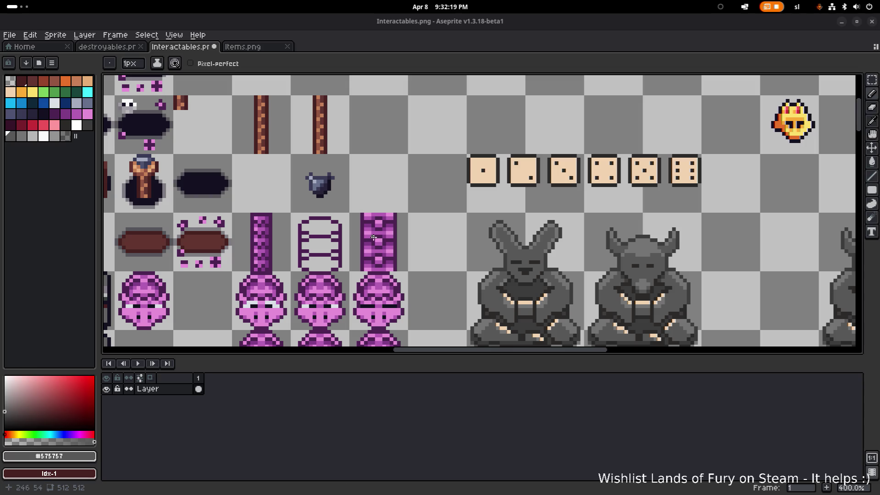
pyautogui.scroll(6, 562, 269)
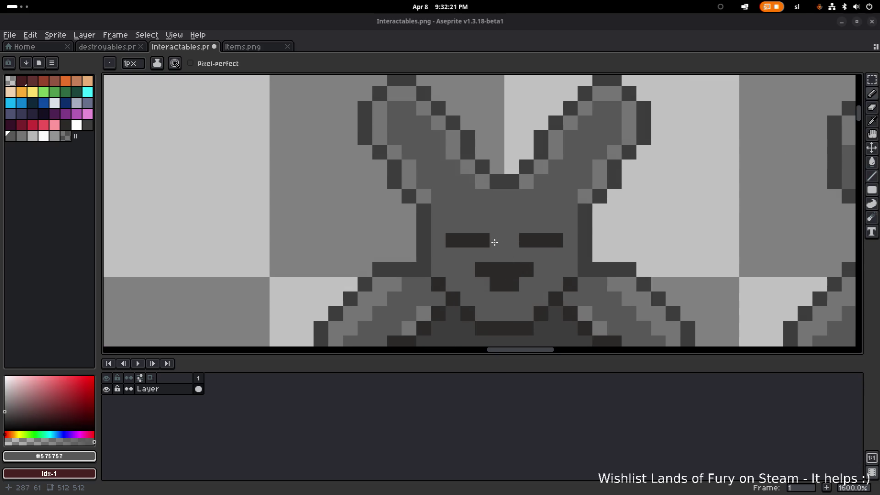
pyautogui.click(522, 239)
pyautogui.scroll(-4, 539, 240)
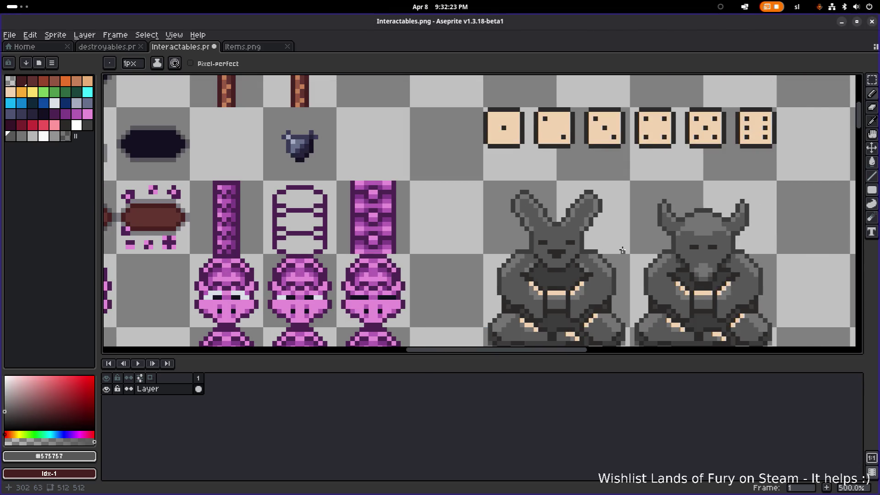
pyautogui.scroll(3, 551, 235)
pyautogui.click(614, 234)
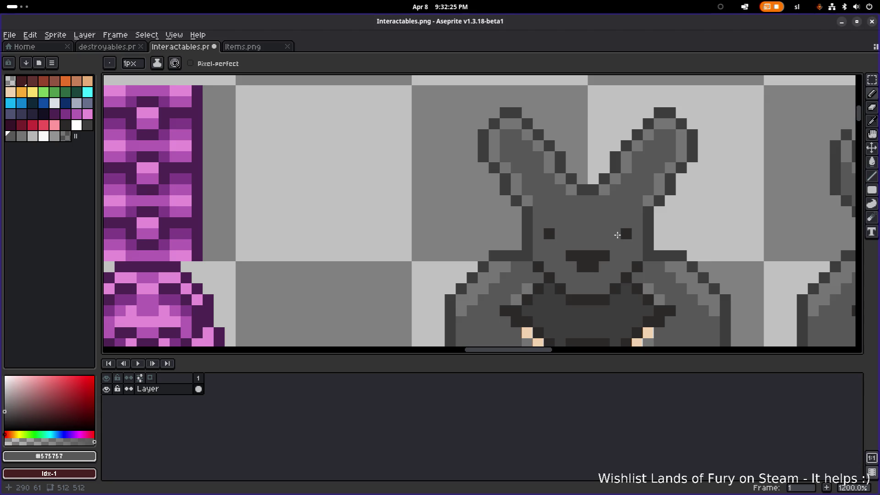
pyautogui.scroll(-4, 660, 241)
pyautogui.scroll(2, 649, 246)
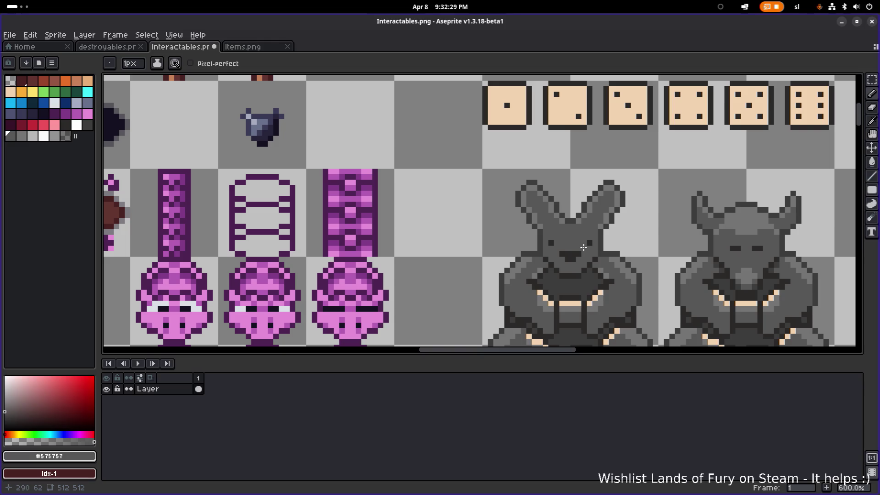
pyautogui.scroll(4, 562, 244)
pyautogui.keyDown('alt'); pyautogui.click(527, 237); pyautogui.keyUp('alt')
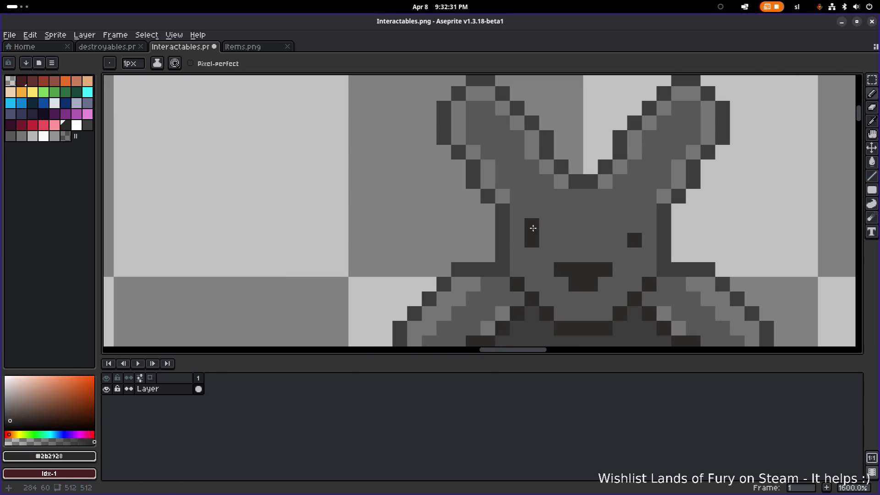
pyautogui.click(636, 225)
# - Bring the rabbit statue back into view and add a dark pixel to the right eye
pyautogui.scroll(-4, 666, 232)
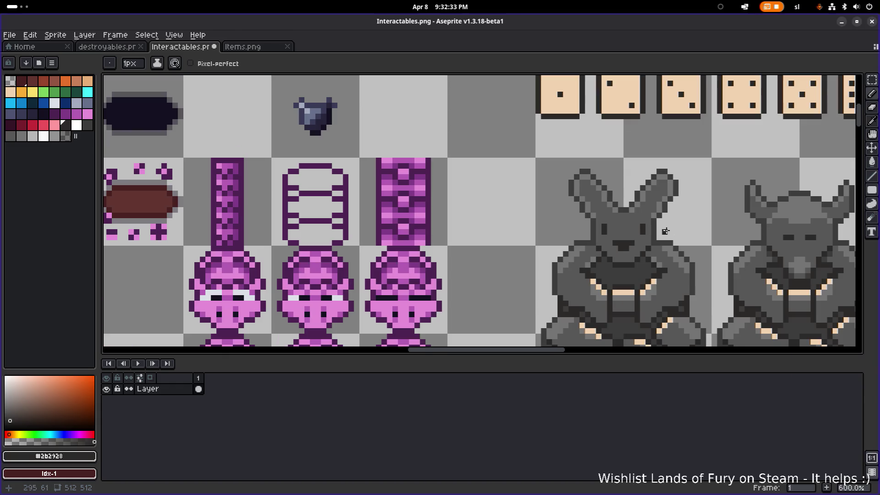
pyautogui.scroll(-2, 703, 238)
pyautogui.scroll(5, 512, 220)
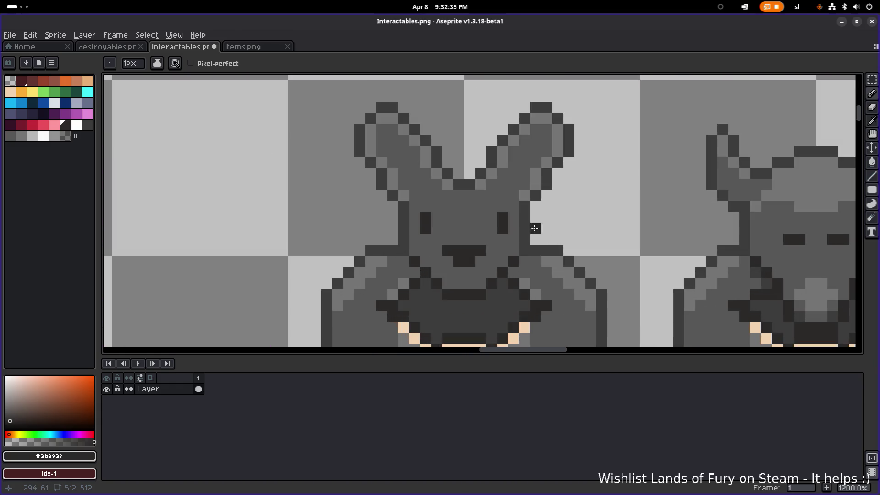
pyautogui.scroll(-4, 564, 231)
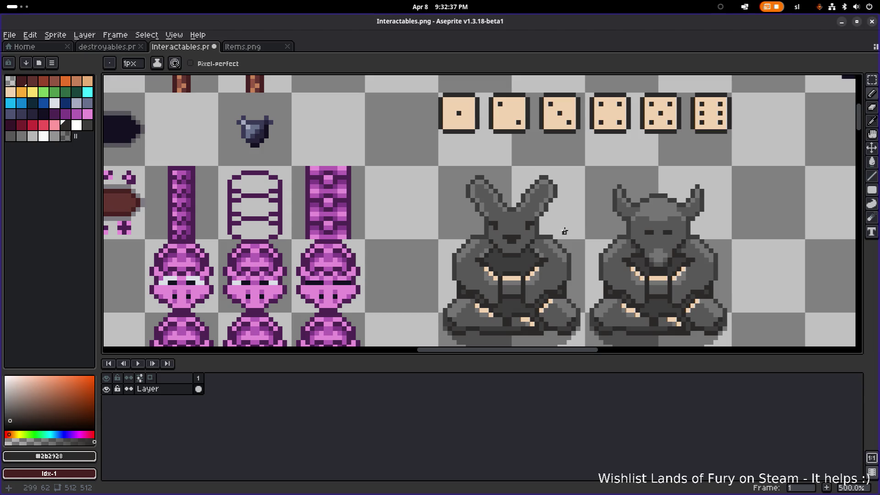
pyautogui.scroll(-1, 581, 232)
pyautogui.moveTo(574, 231); pyautogui.dragTo(541, 243)
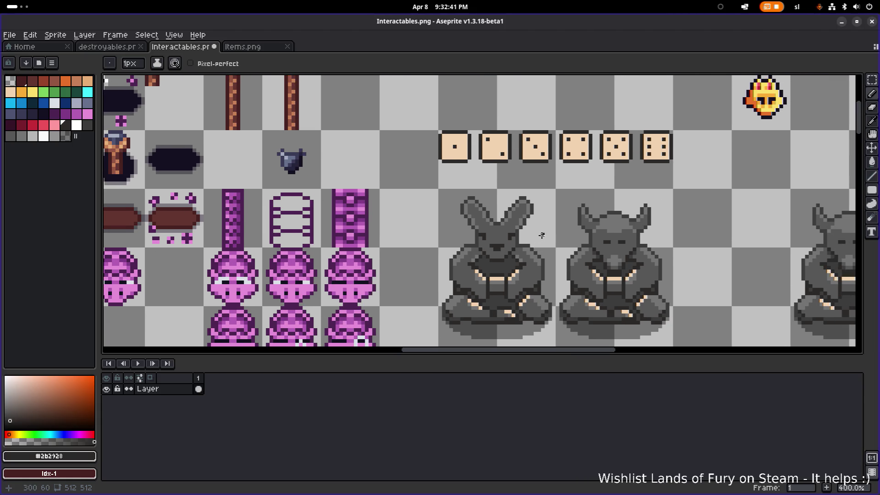
pyautogui.scroll(3, 527, 236)
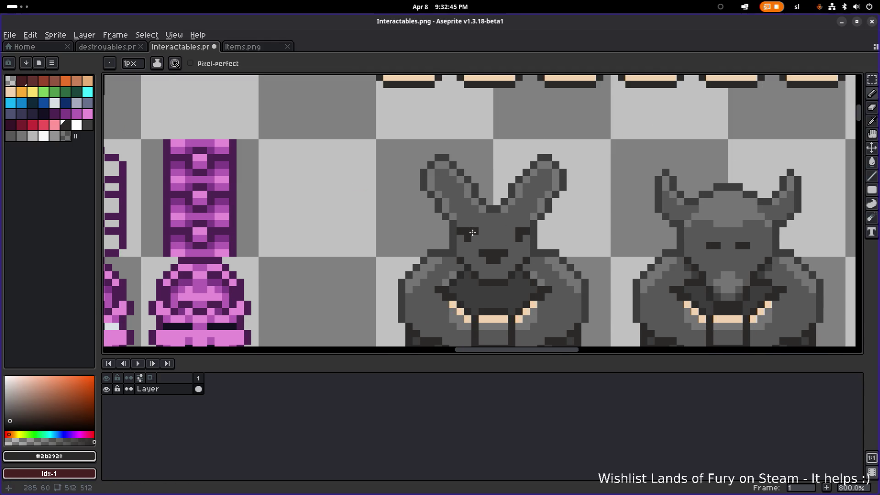
pyautogui.click(512, 232)
# - Erase both outer eye pixels and add a dark pixel below each eye
pyautogui.scroll(-3, 568, 229)
pyautogui.scroll(3, 568, 233)
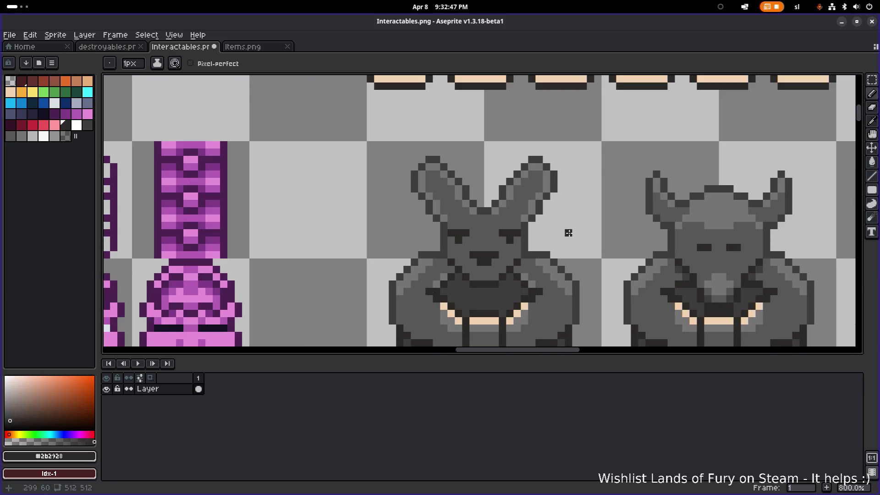
pyautogui.rightClick(502, 233)
pyautogui.click(451, 239)
pyautogui.rightClick(465, 232)
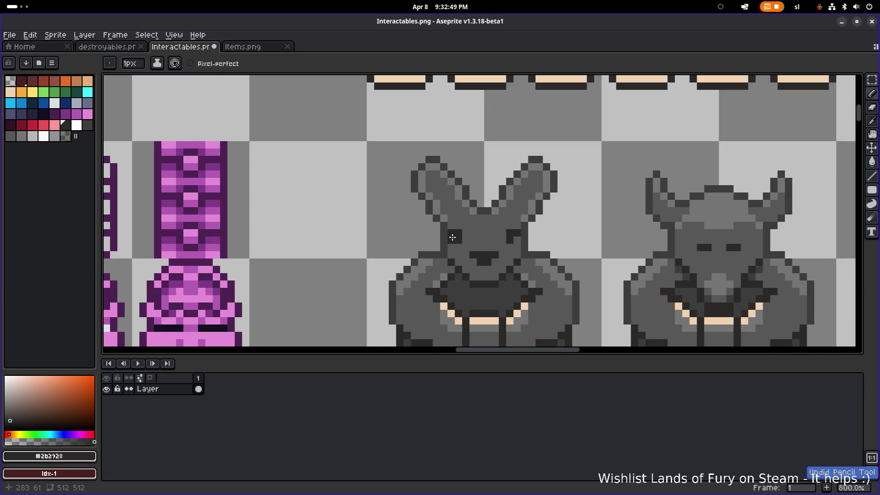
pyautogui.click(517, 239)
# - Undo the last four eye pixel edits and return to the Pencil
pyautogui.scroll(-3, 575, 237)
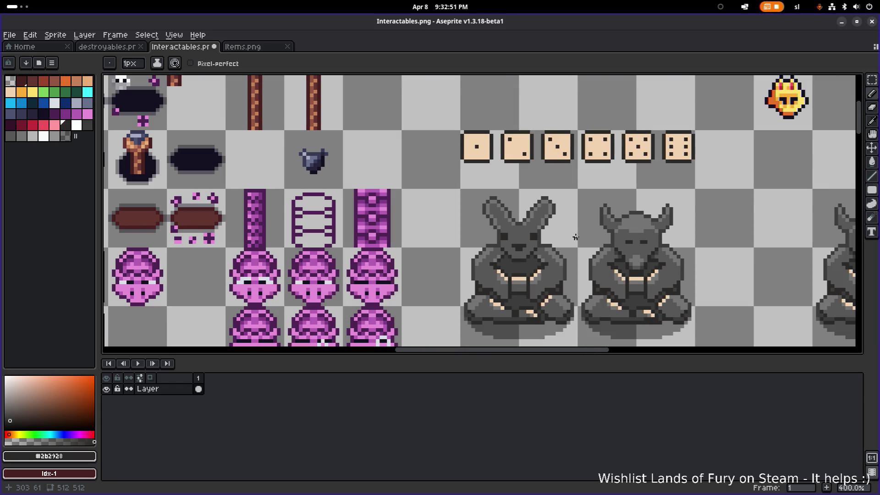
pyautogui.scroll(-2, 573, 237)
pyautogui.scroll(2, 568, 236)
pyautogui.press('v')
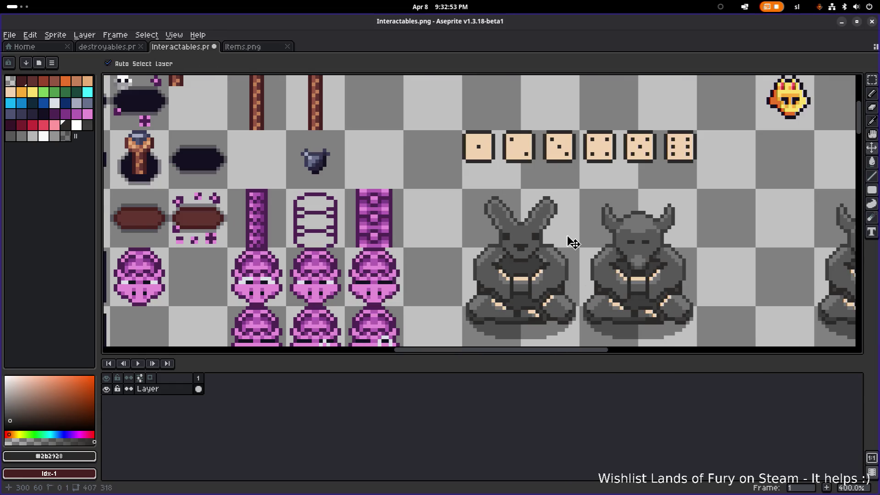
pyautogui.hotkey('ctrl', 'z')
pyautogui.press('b')
pyautogui.scroll(3, 534, 236)
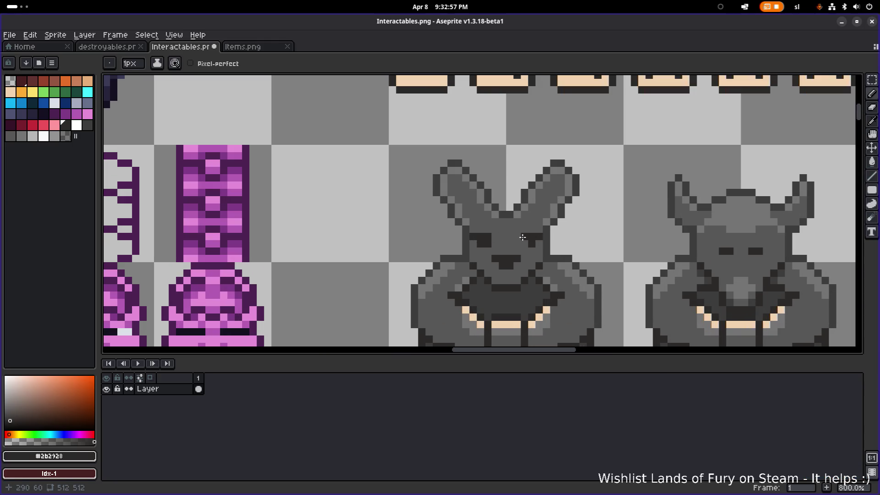
pyautogui.scroll(-3, 608, 240)
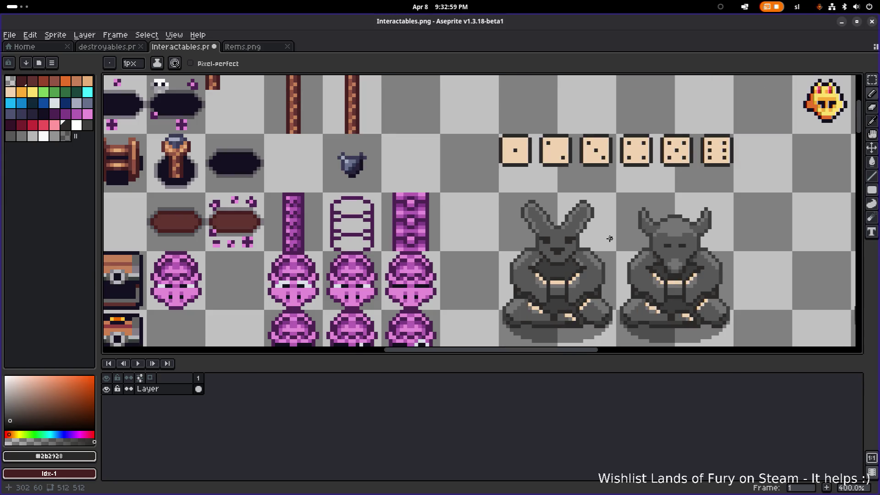
pyautogui.press('v')
pyautogui.hotkey('ctrl', 'z')
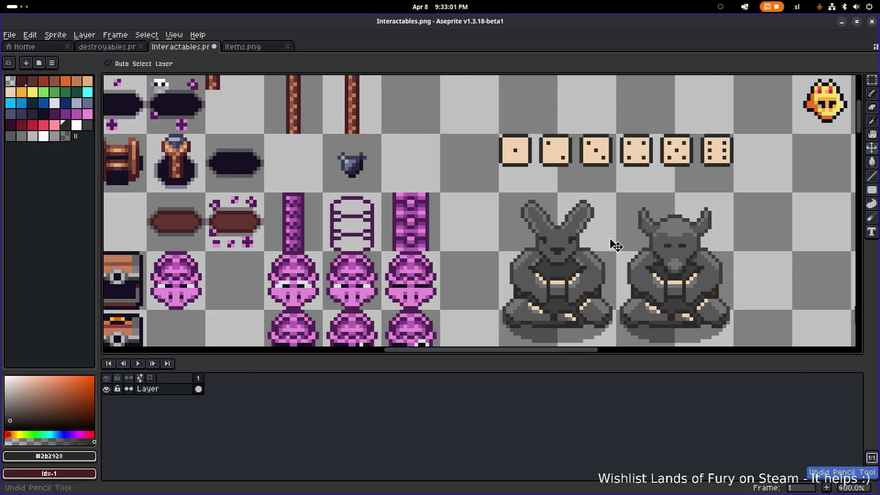
pyautogui.press('b')
pyautogui.scroll(3, 581, 245)
# - Fill the left eye into a square block and paint its top-left pixel #575757
pyautogui.scroll(2, 520, 254)
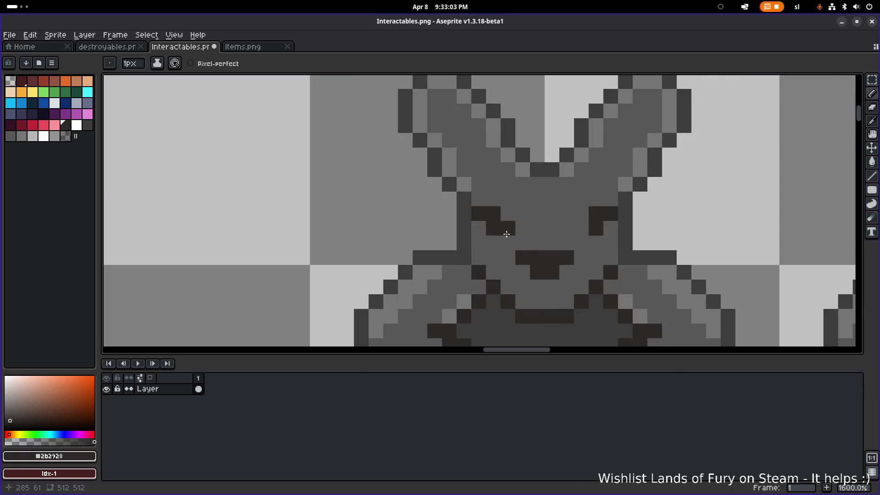
pyautogui.click(479, 228)
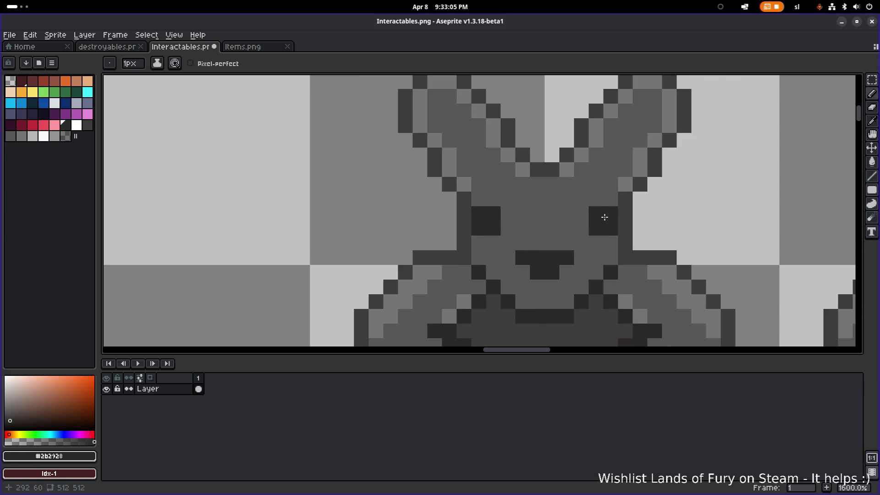
pyautogui.keyDown('alt'); pyautogui.click(605, 217); pyautogui.keyUp('alt')
pyautogui.click(479, 213)
pyautogui.scroll(-4, 596, 220)
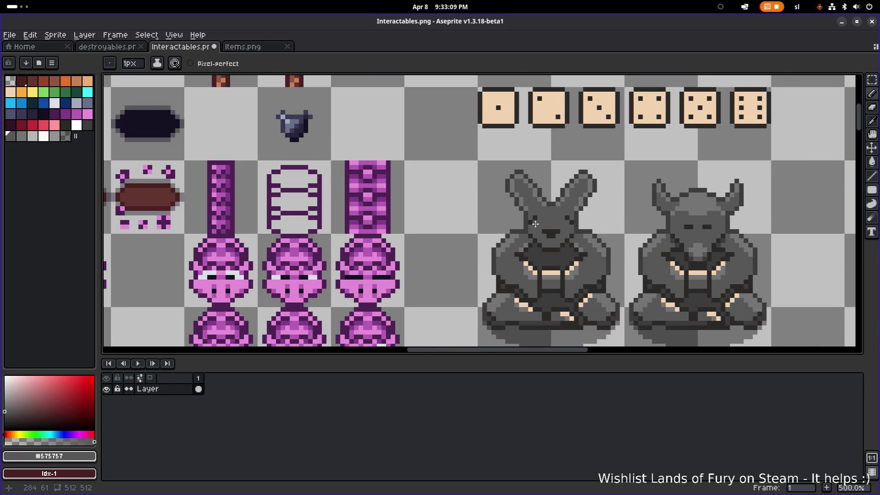
pyautogui.scroll(-1, 622, 228)
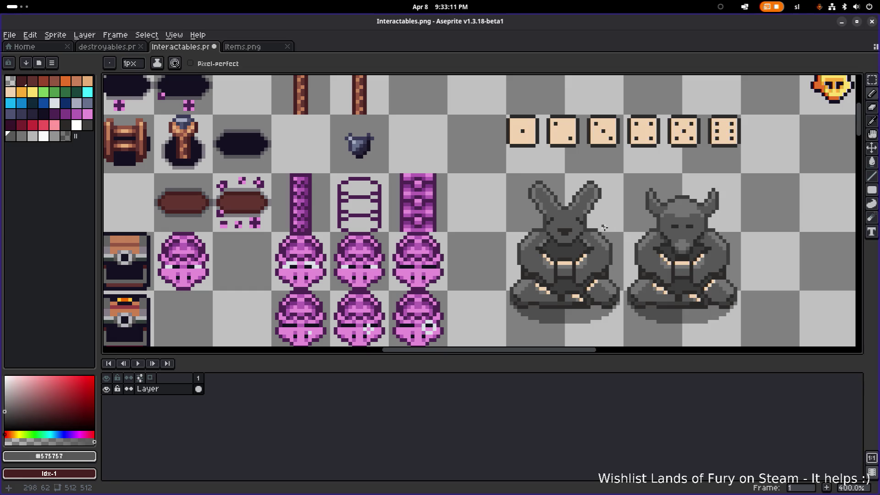
pyautogui.scroll(6, 550, 231)
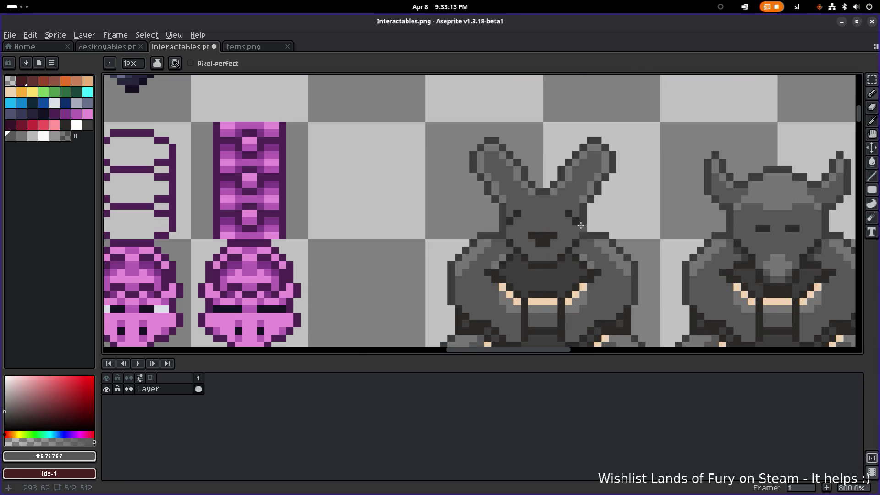
# - Add dark pixels at both ends of the band below the snout, one repainted #3c3c3c
pyautogui.press('alt')
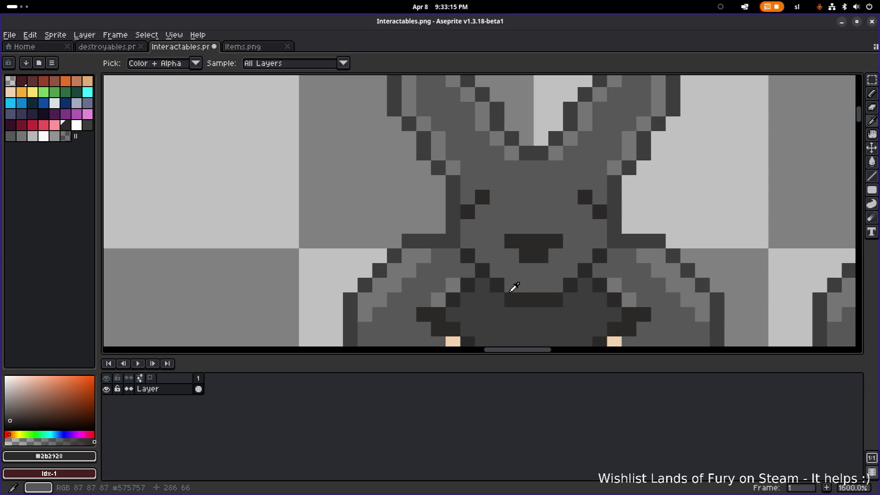
pyautogui.click(511, 284)
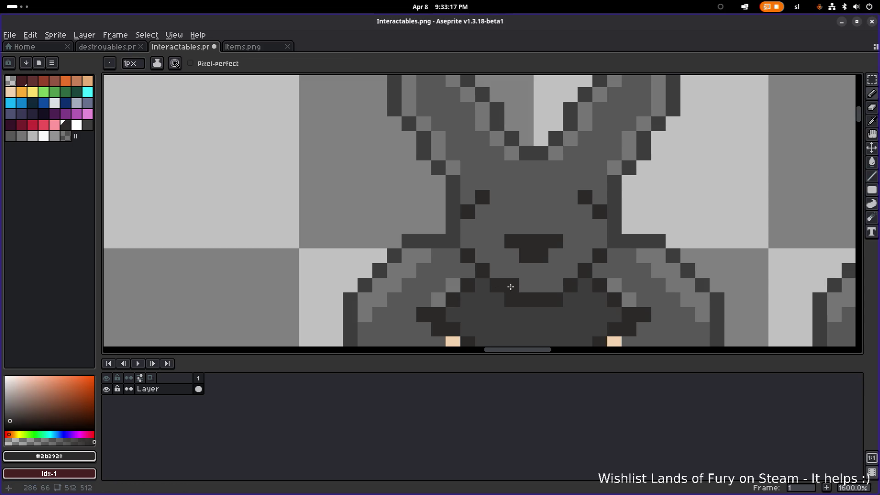
pyautogui.click(555, 285)
pyautogui.keyDown('alt'); pyautogui.click(579, 300); pyautogui.keyUp('alt')
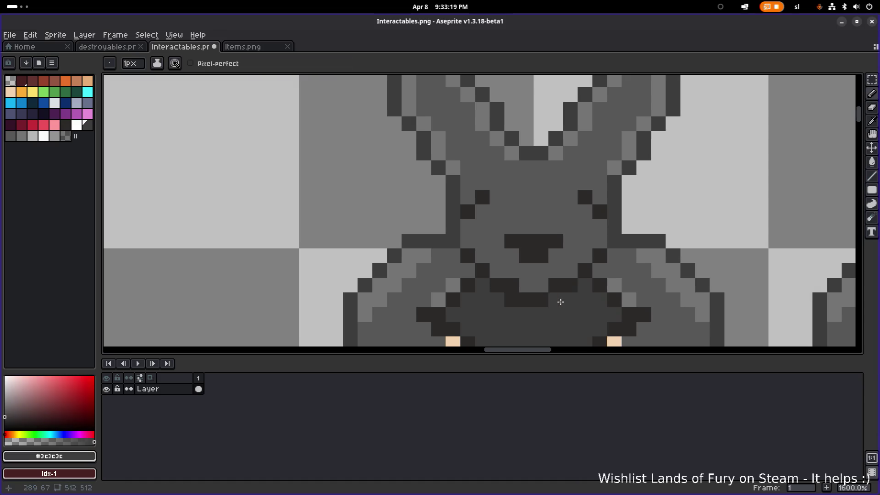
pyautogui.click(522, 300)
pyautogui.scroll(-5, 625, 285)
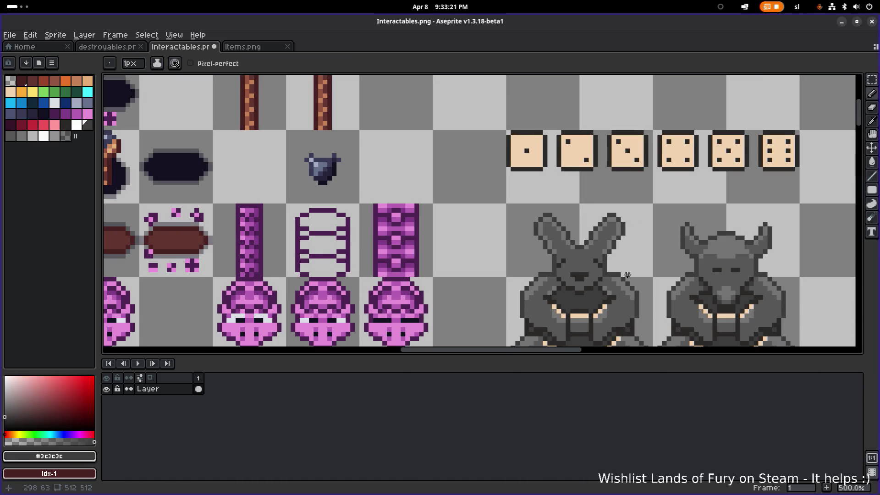
# - Pan to the rabbit statue, undo the last pencil stroke, then redo it
pyautogui.scroll(-2, 625, 273)
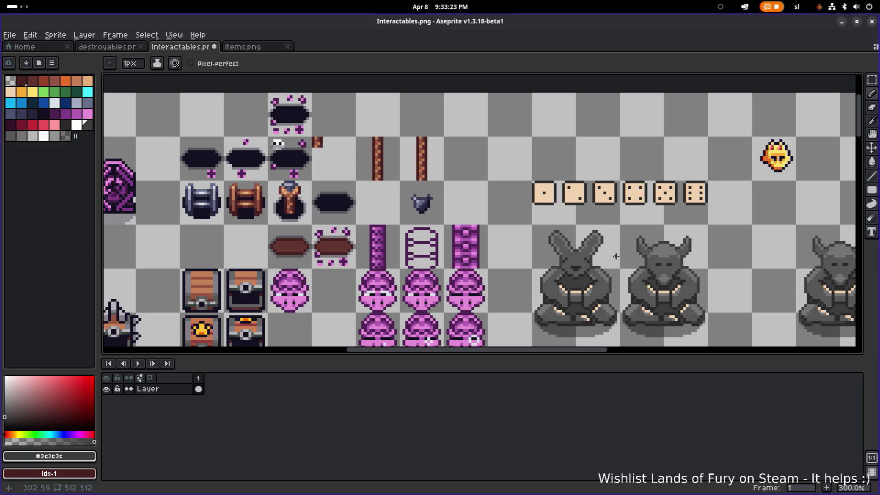
pyautogui.scroll(2, 605, 256)
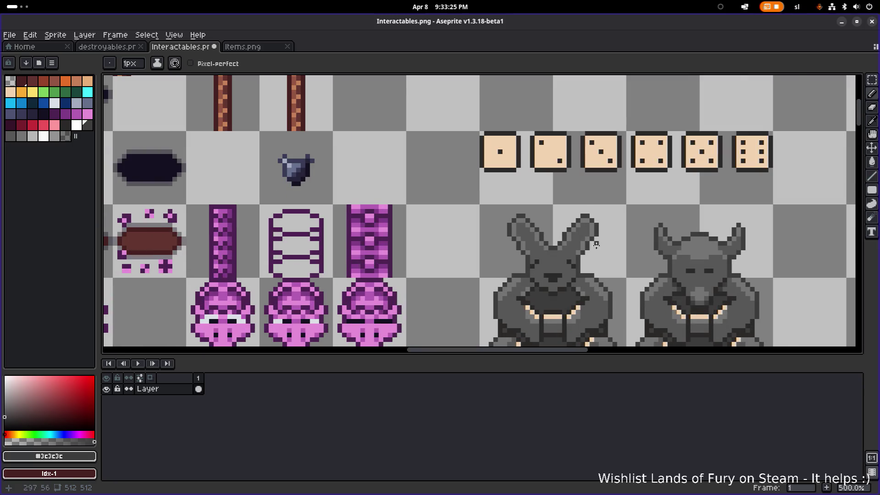
pyautogui.scroll(2, 576, 275)
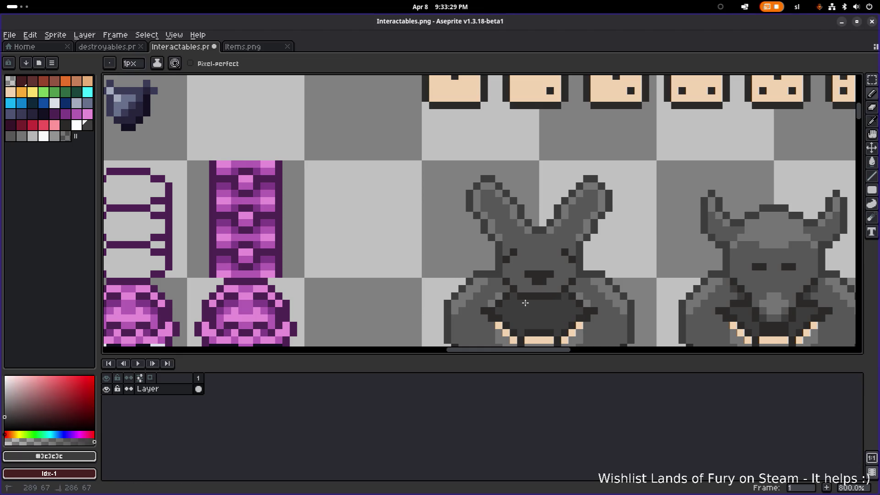
pyautogui.scroll(-3, 525, 303)
pyautogui.scroll(-1, 590, 298)
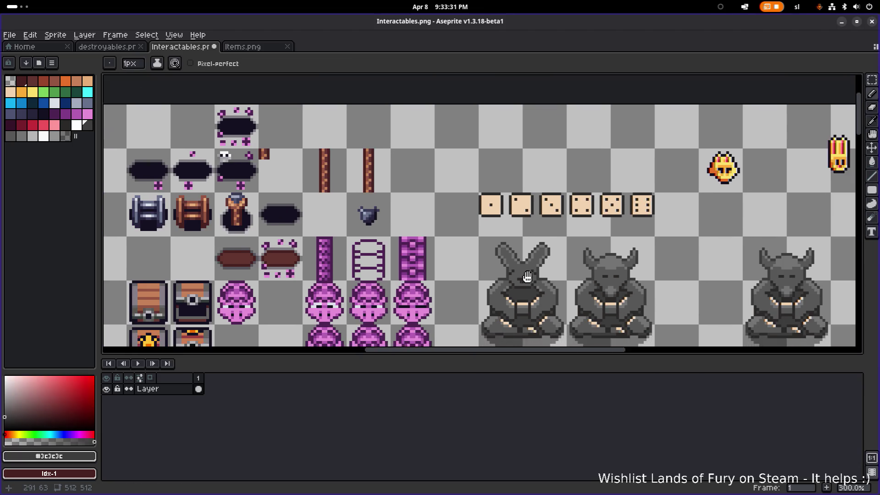
pyautogui.scroll(2, 552, 268)
pyautogui.scroll(1, 553, 267)
pyautogui.moveTo(580, 273); pyautogui.dragTo(510, 240)
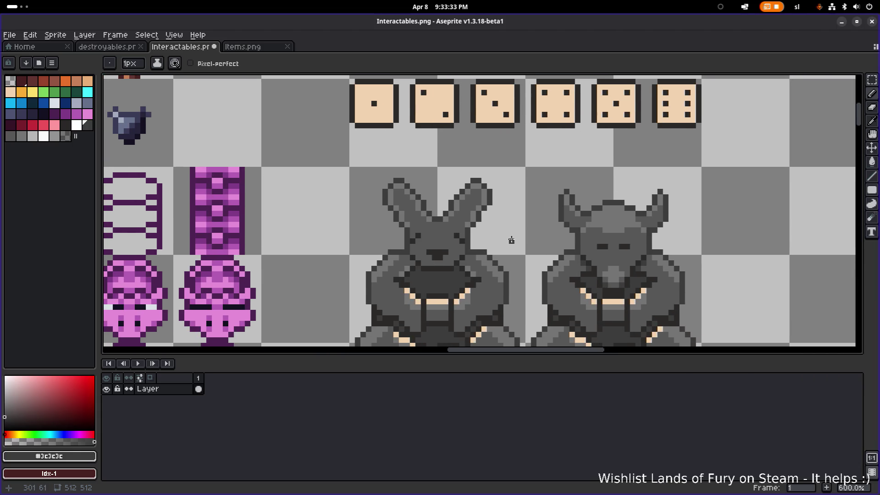
pyautogui.hotkey('ctrl', 'z')
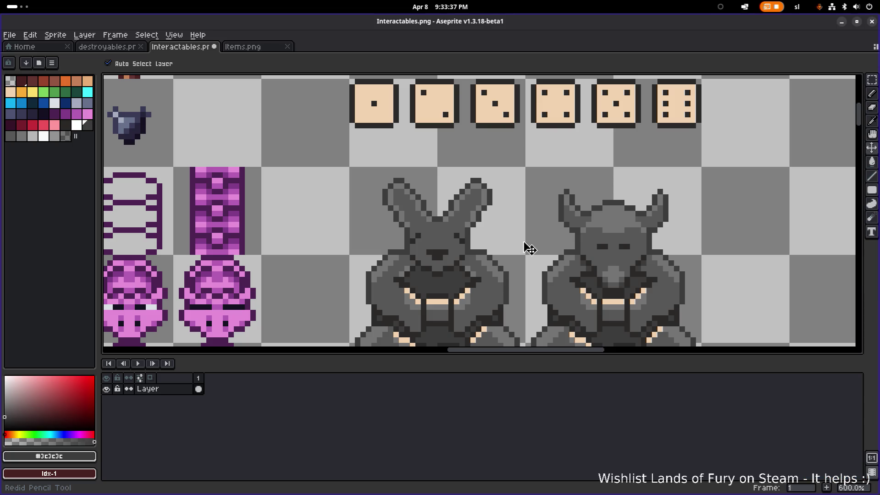
pyautogui.hotkey('ctrl', 'z')
pyautogui.hotkey('ctrl', 'y')
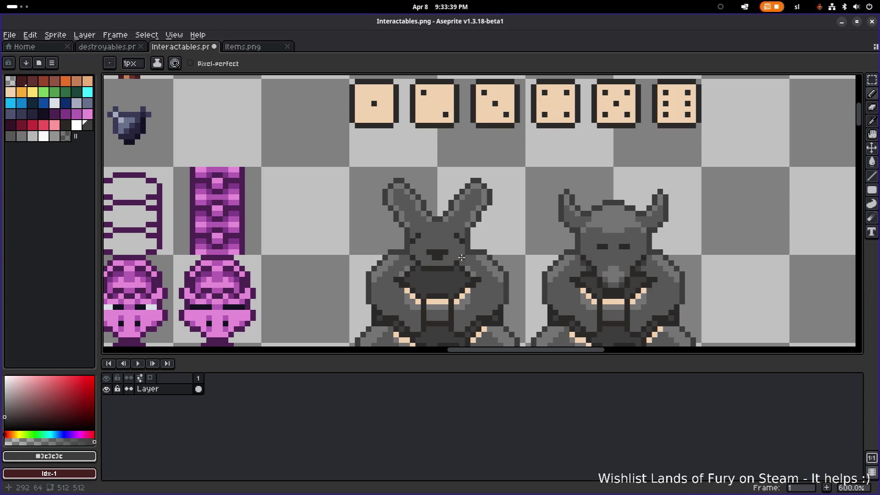
# - Add a #2b2928 pixel beside the left eye, then undo it
pyautogui.scroll(1, 461, 257)
pyautogui.scroll(-3, 413, 236)
pyautogui.scroll(1, 433, 248)
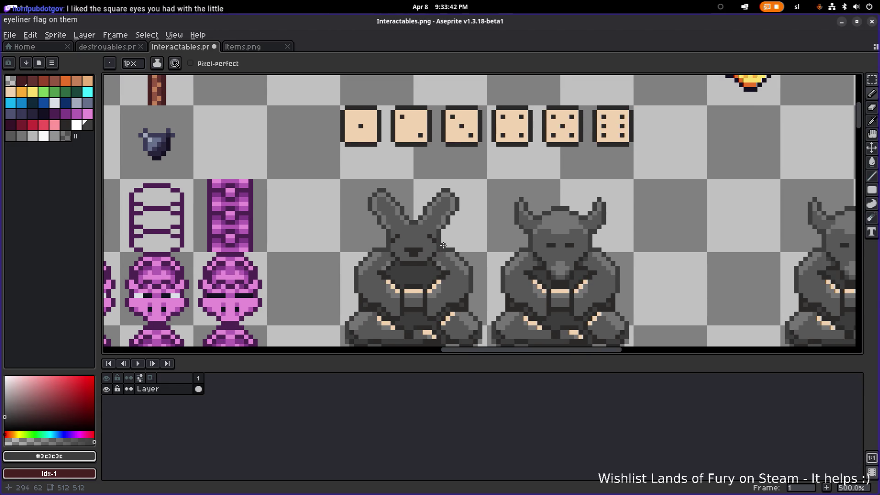
pyautogui.scroll(1, 449, 243)
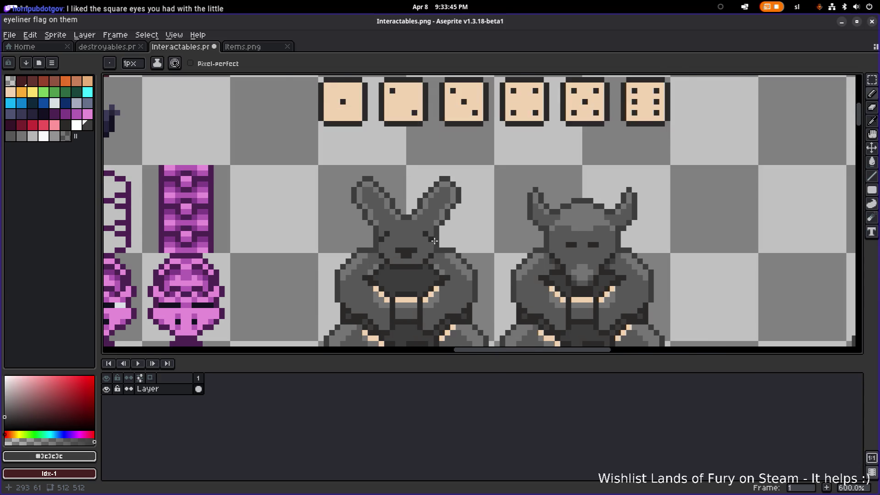
pyautogui.scroll(1, 433, 234)
pyautogui.press('alt')
pyautogui.keyDown('alt'); pyautogui.click(430, 234); pyautogui.keyUp('alt')
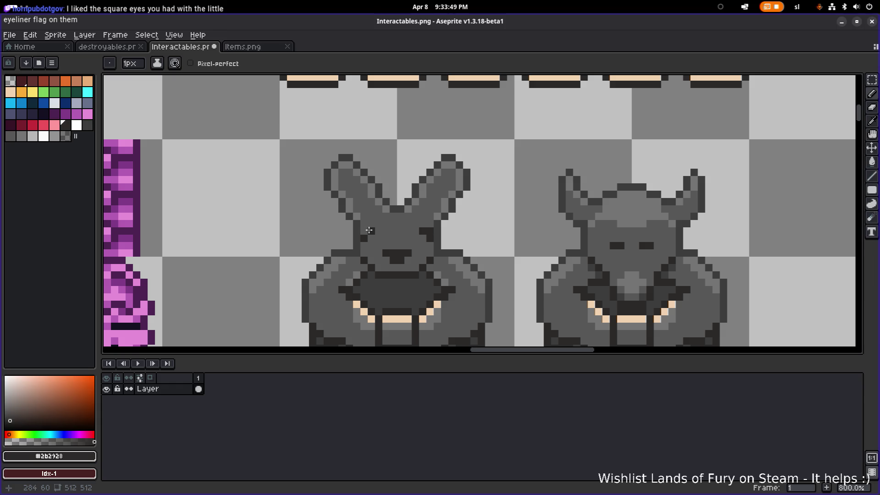
pyautogui.click(403, 228)
pyautogui.scroll(-2, 458, 229)
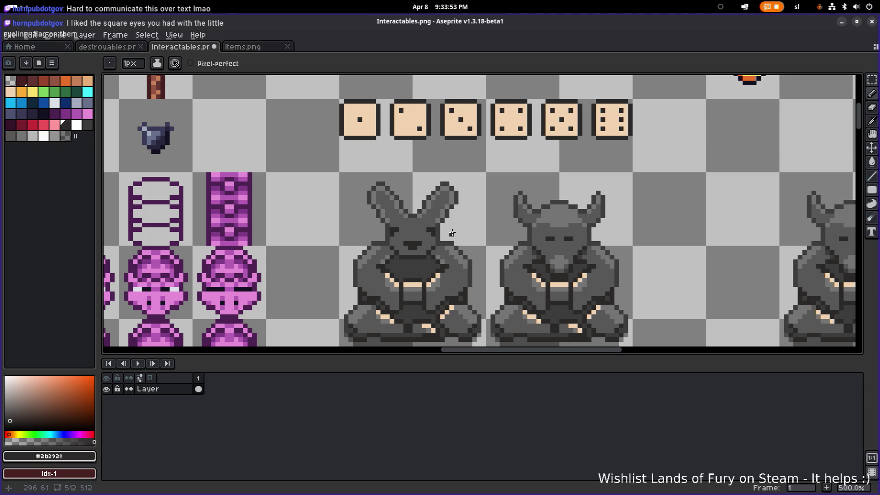
pyautogui.hotkey('ctrl', 'z')
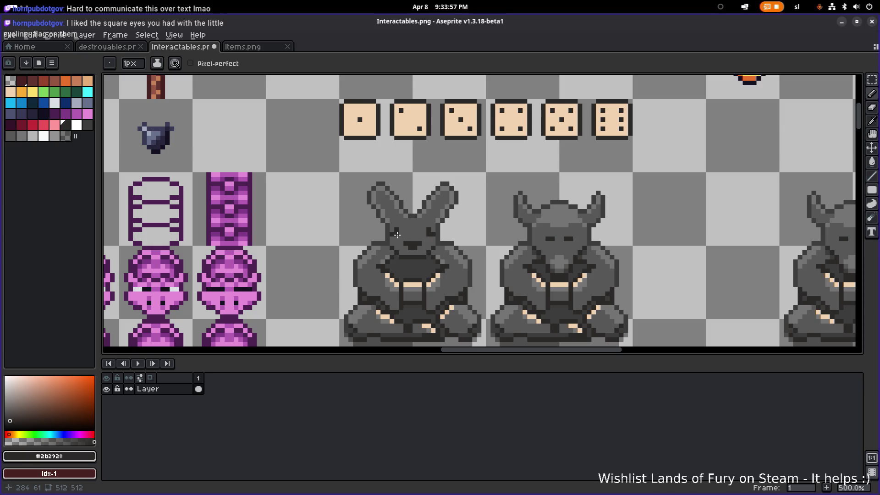
pyautogui.press('ctrl')
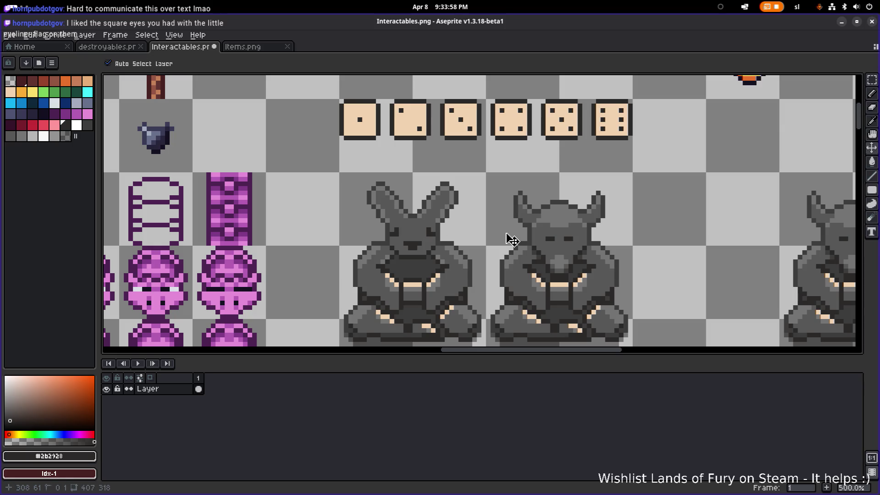
pyautogui.hotkey('ctrl', 'z')
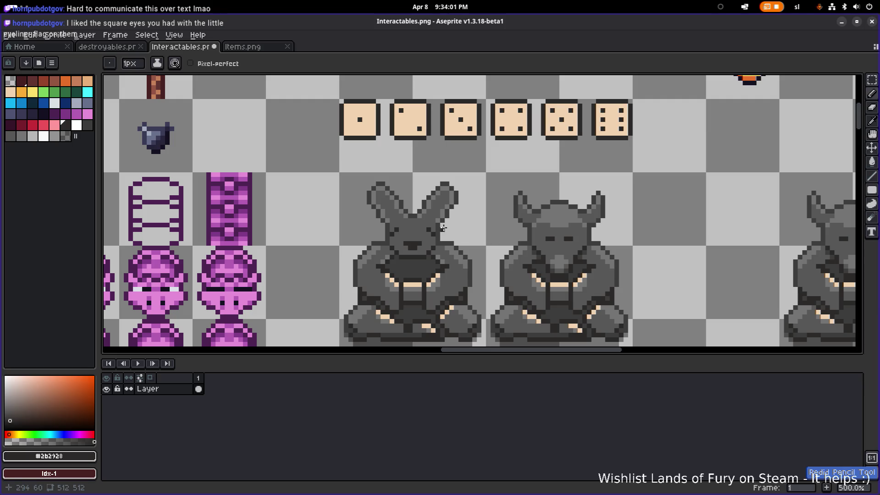
pyautogui.scroll(2, 430, 230)
pyautogui.scroll(-4, 368, 229)
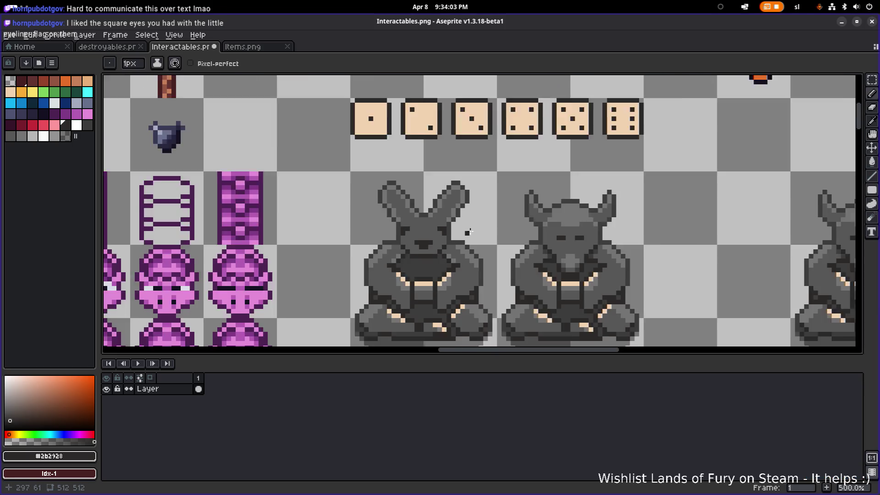
pyautogui.scroll(4, 491, 232)
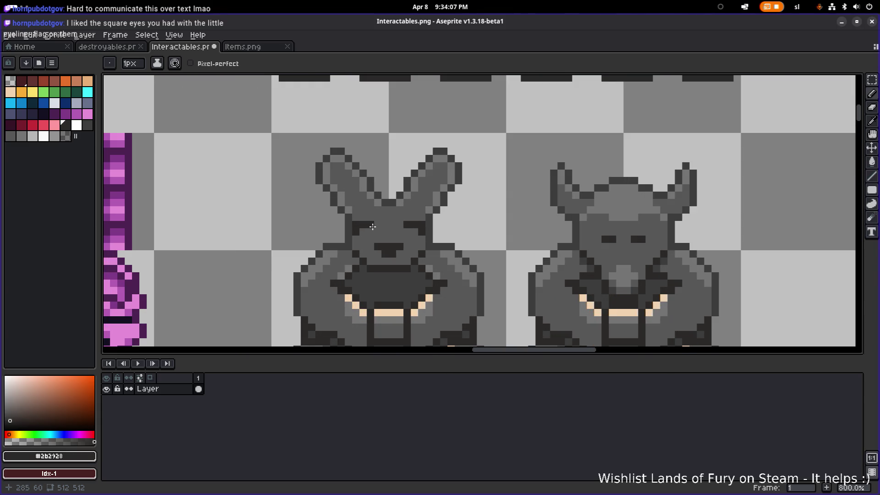
# - Undo the previous eye stroke to restore the dark L-shaped eyes with their corner marks
pyautogui.scroll(-2, 449, 229)
pyautogui.hotkey('ctrl', 'z')
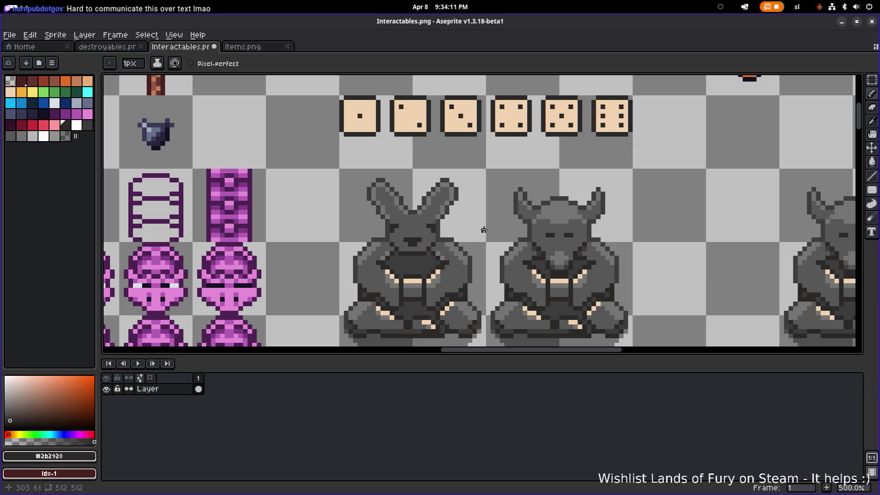
pyautogui.scroll(6, 483, 229)
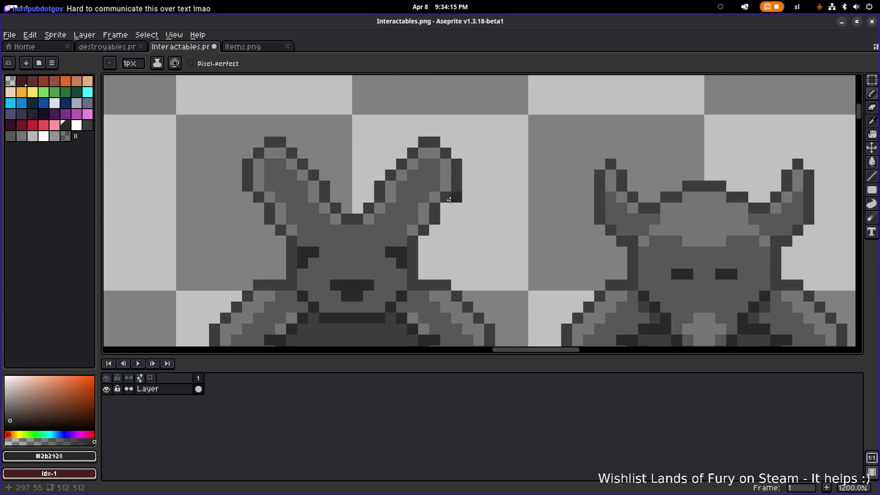
pyautogui.press('alt')
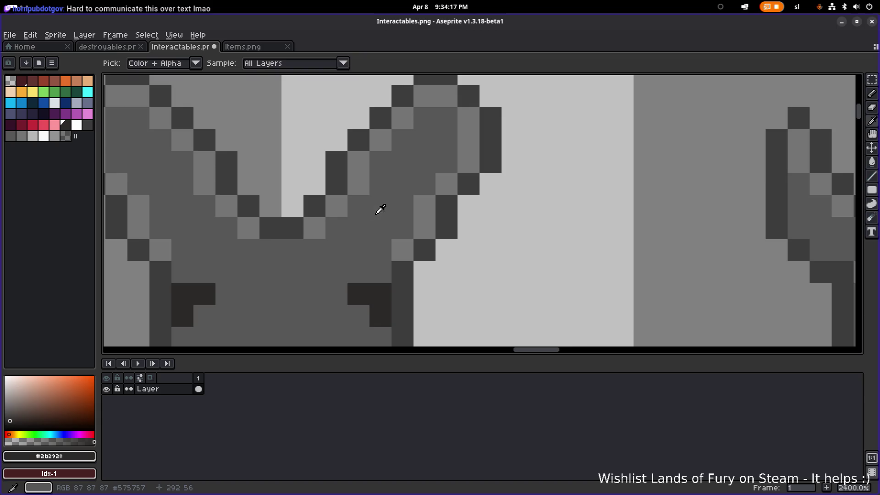
pyautogui.scroll(-2, 378, 208)
pyautogui.scroll(-4, 339, 221)
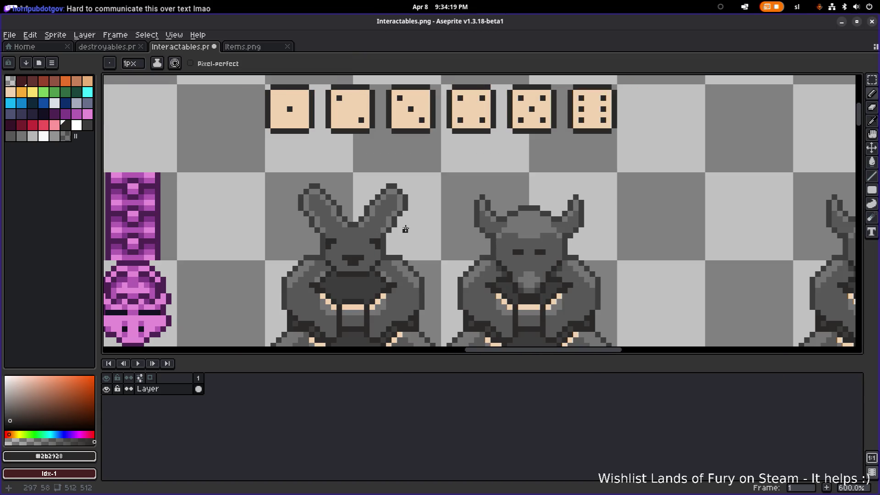
pyautogui.scroll(-2, 405, 229)
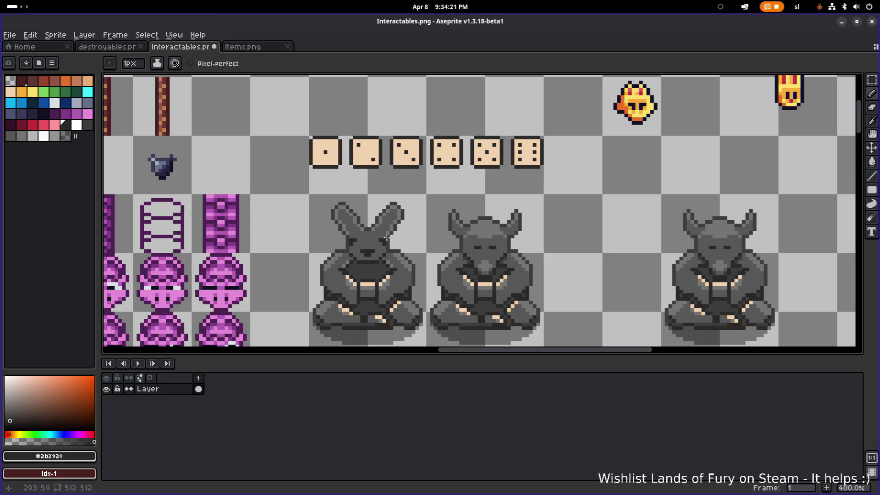
pyautogui.scroll(5, 406, 239)
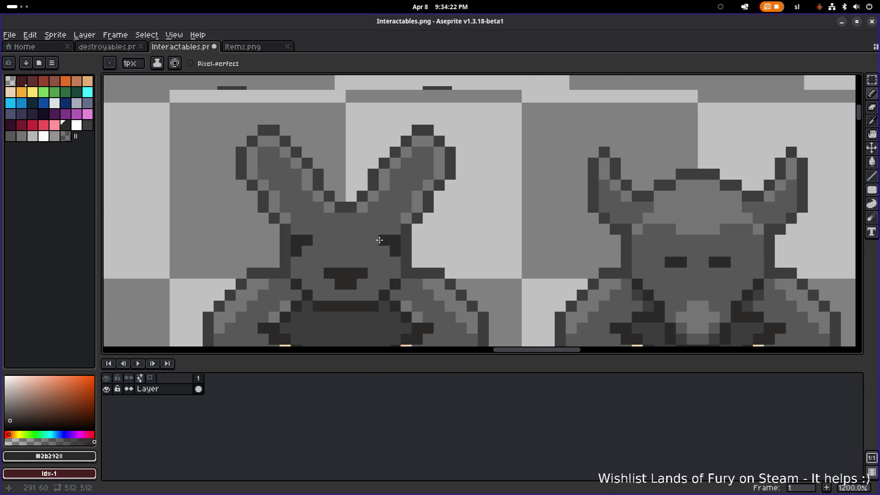
# - Shift the right eye one pixel left and the left eye one pixel right
pyautogui.scroll(1, 379, 240)
pyautogui.moveTo(387, 241)
pyautogui.mouseDown()
pyautogui.moveTo(392, 253)
pyautogui.moveTo(378, 255)
pyautogui.mouseUp()
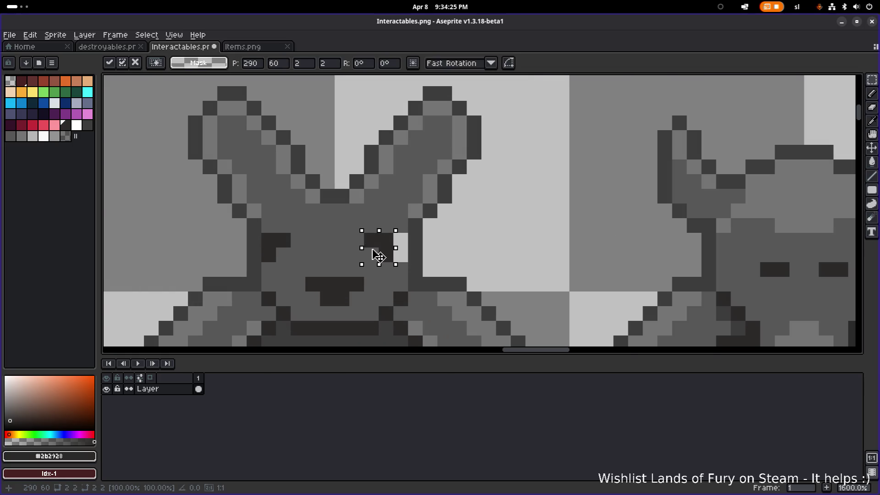
pyautogui.click(289, 238)
pyautogui.moveTo(293, 235)
pyautogui.mouseDown()
pyautogui.moveTo(263, 244)
pyautogui.moveTo(268, 260)
pyautogui.mouseUp()
pyautogui.moveTo(275, 258); pyautogui.dragTo(290, 257)
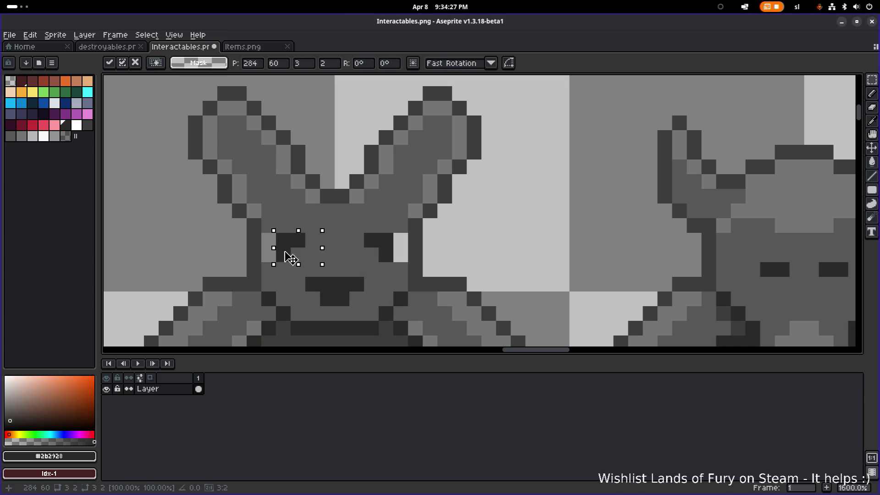
pyautogui.click(342, 225)
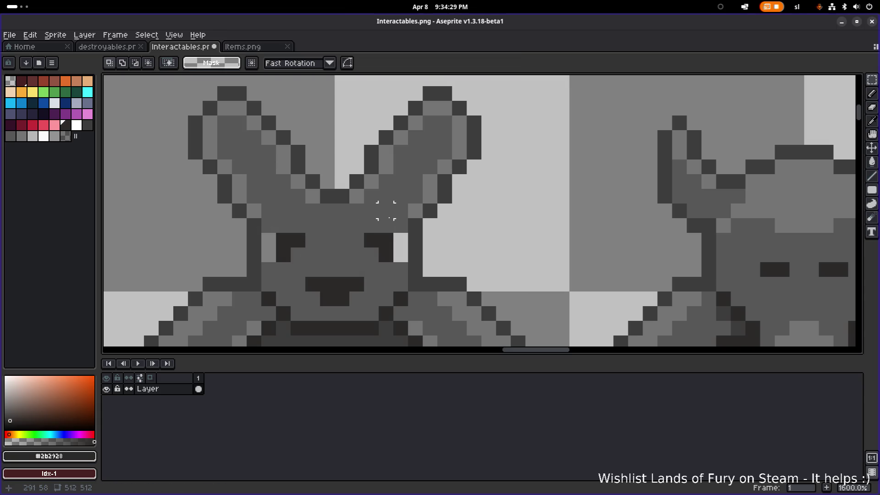
# - Pick the statue's grey #575757 for the Pencil
pyautogui.keyDown('alt'); pyautogui.click(388, 211); pyautogui.keyUp('alt')
pyautogui.press('b')
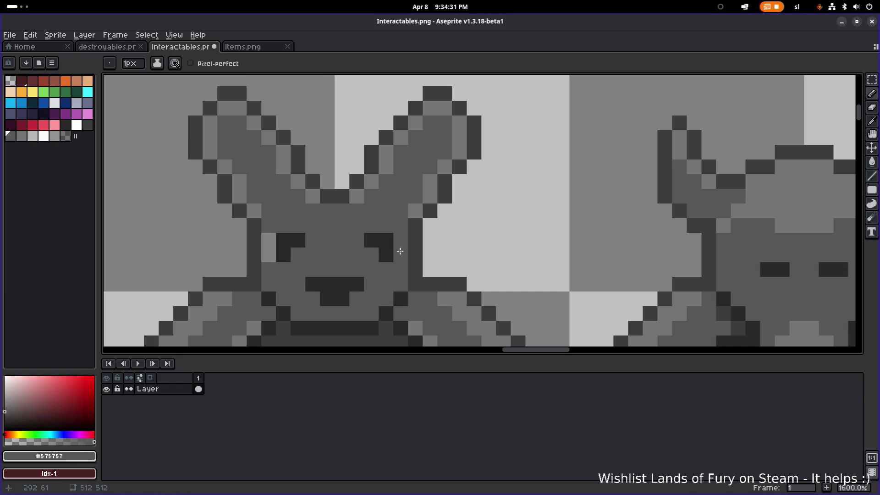
pyautogui.scroll(-6, 371, 228)
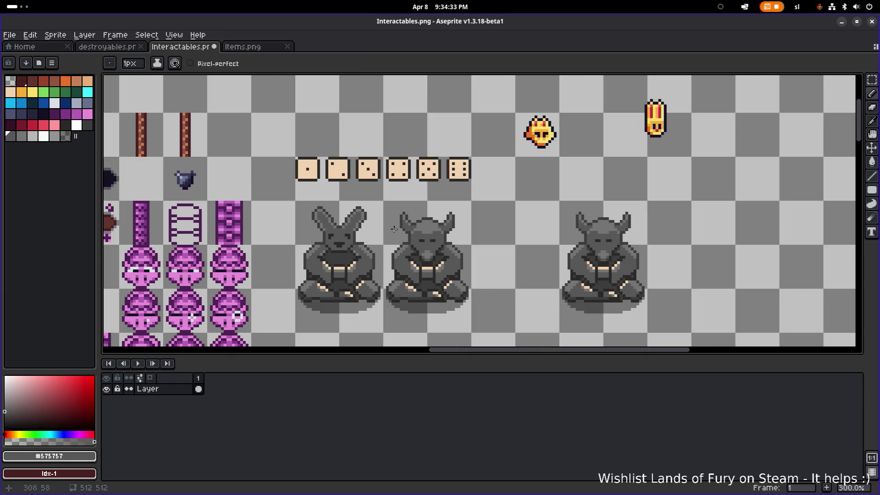
# - Undo the grey patch, the selection and the eye repositioning
pyautogui.scroll(4, 377, 229)
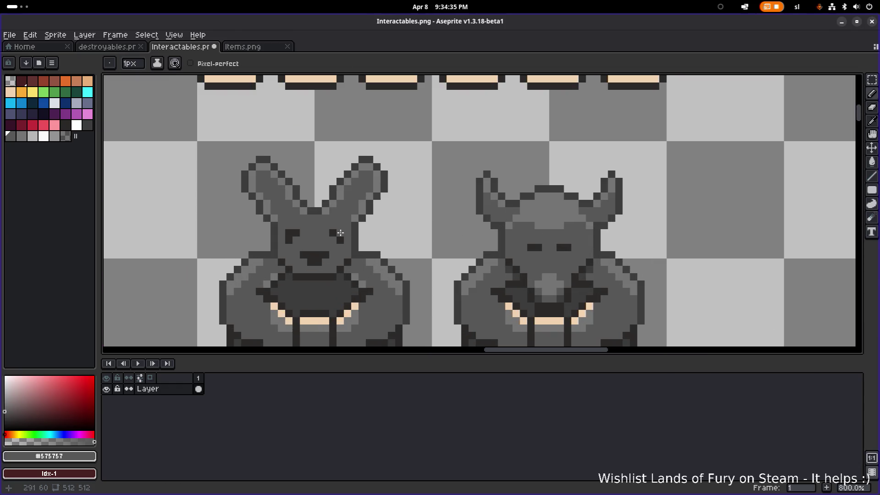
pyautogui.scroll(-3, 365, 209)
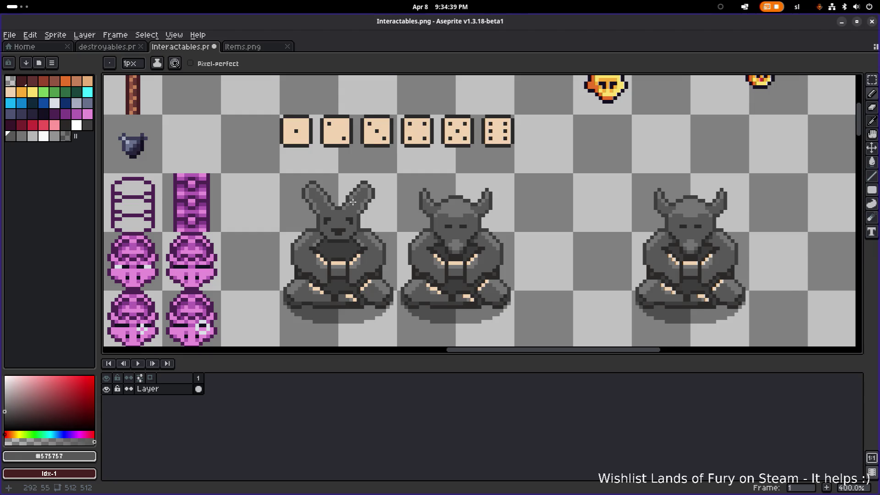
pyautogui.scroll(1, 353, 202)
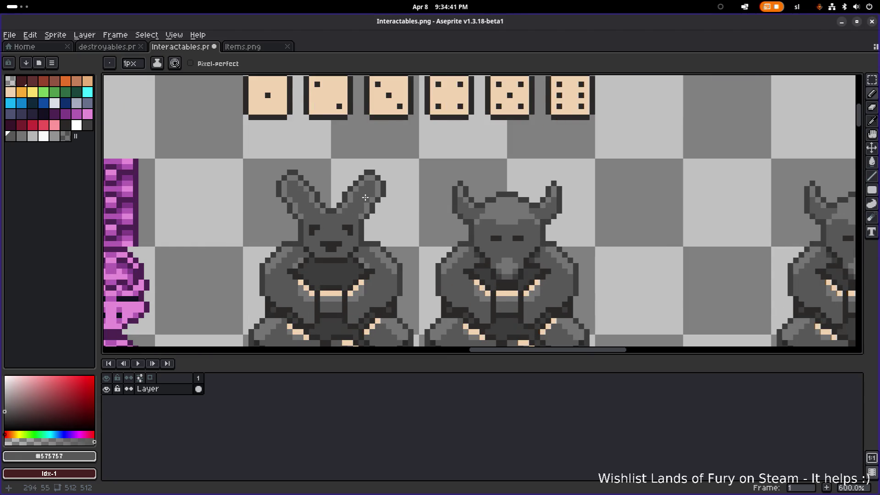
pyautogui.scroll(-3, 365, 197)
pyautogui.scroll(4, 371, 202)
pyautogui.hotkey('ctrl', 'z')
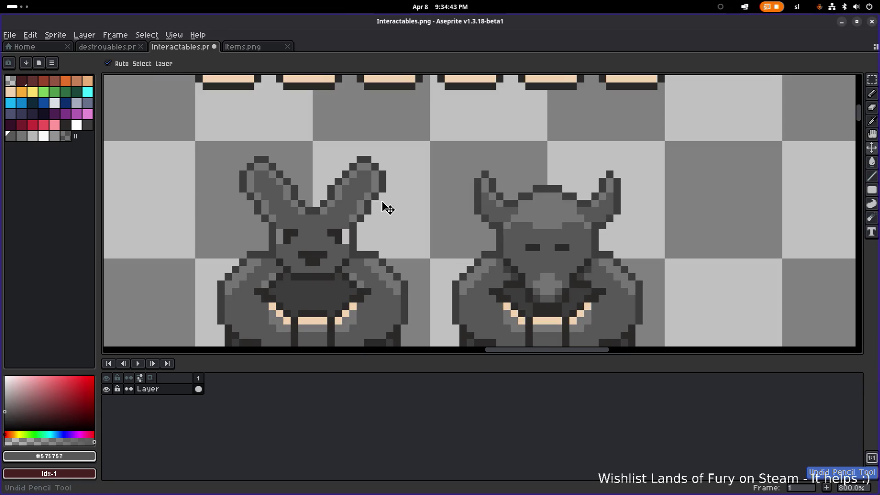
pyautogui.hotkey('ctrl', 'z')
pyautogui.press('b')
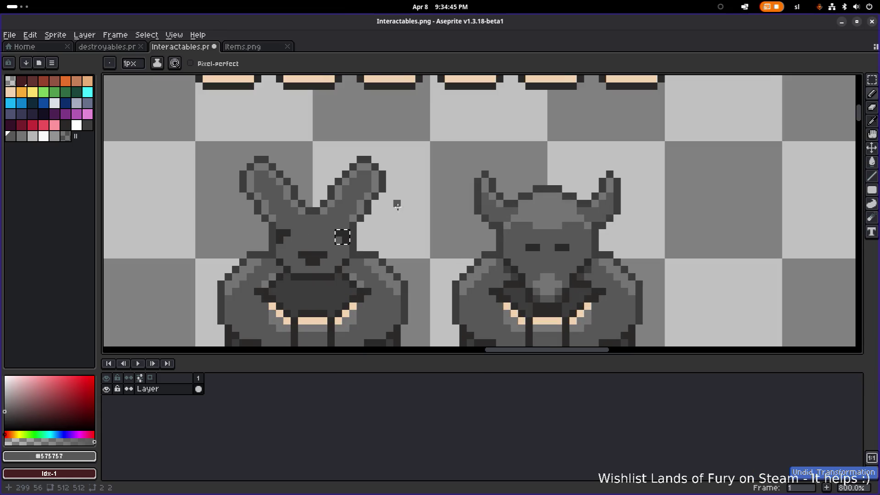
pyautogui.scroll(-2, 410, 204)
# - Marquee-select the area around the rabbit's left ear
pyautogui.press('m')
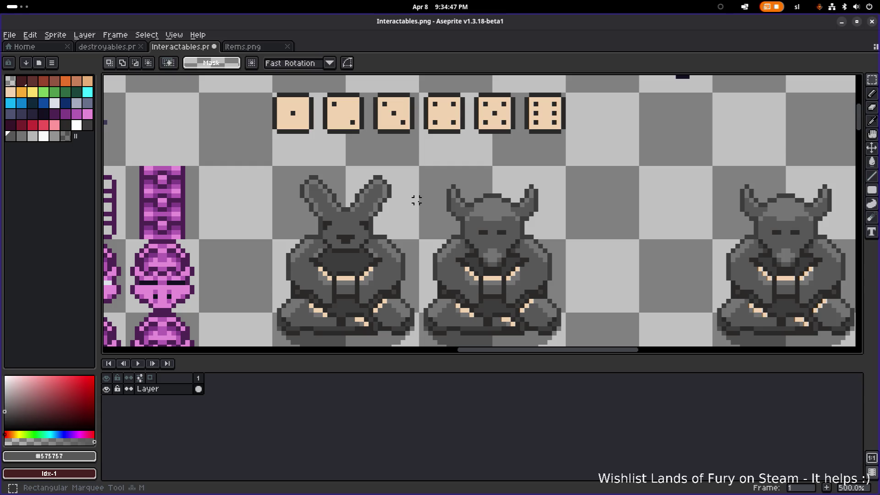
pyautogui.scroll(-3, 412, 202)
pyautogui.scroll(5, 409, 195)
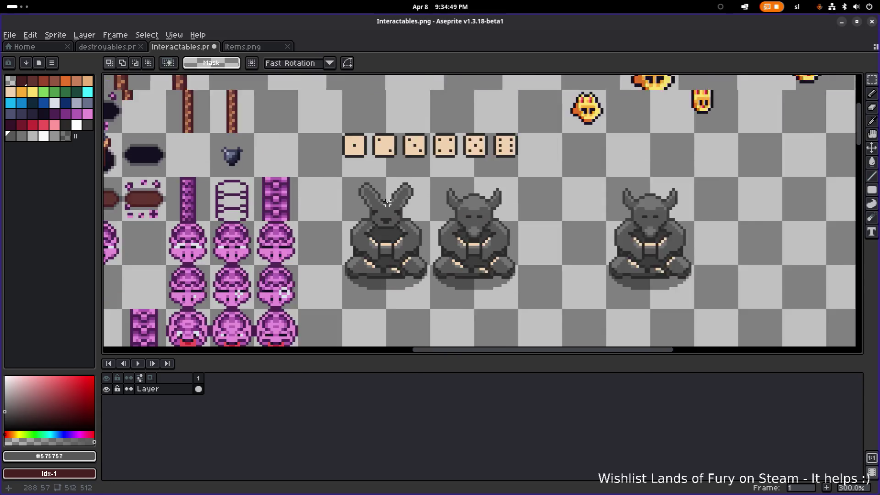
pyautogui.moveTo(289, 112)
pyautogui.mouseDown()
pyautogui.moveTo(373, 153)
pyautogui.moveTo(379, 197)
pyautogui.mouseUp()
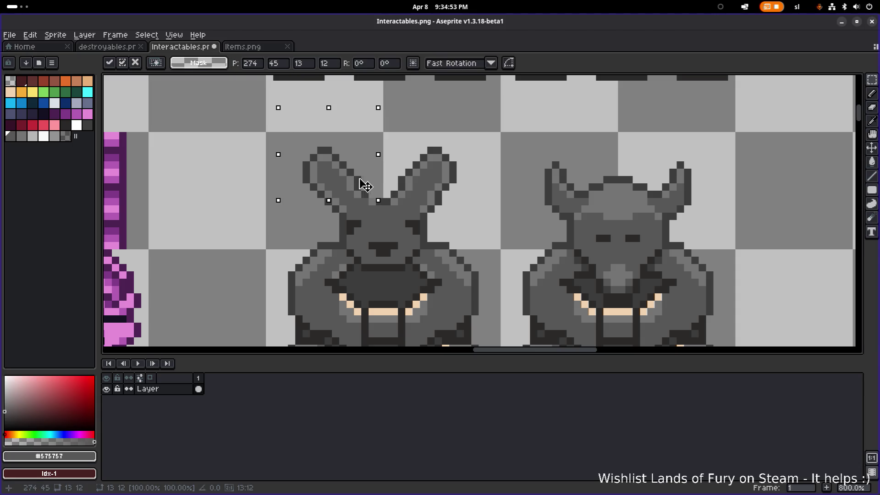
# - Marquee around the right ear, clear the selection, and sample the dark outline grey #3c3c3c
pyautogui.click(468, 128)
pyautogui.moveTo(467, 128)
pyautogui.mouseDown()
pyautogui.moveTo(399, 170)
pyautogui.moveTo(396, 199)
pyautogui.mouseUp()
pyautogui.hotkey('ctrl', 'd')
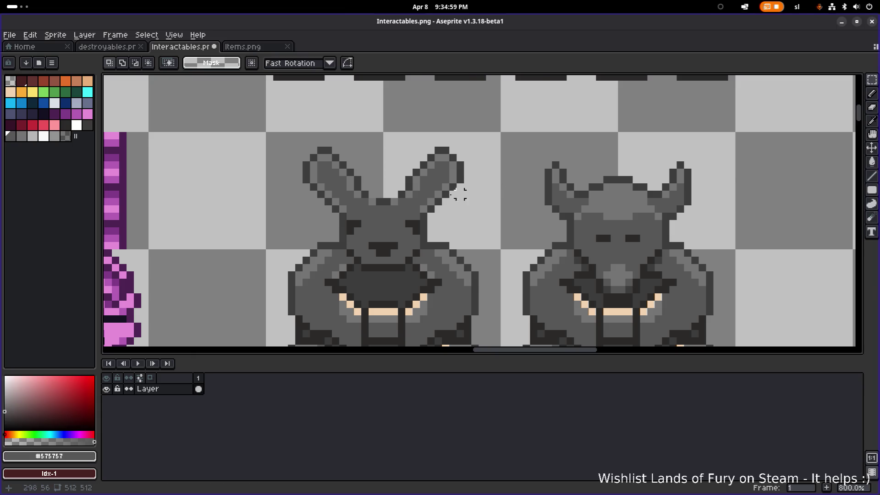
pyautogui.scroll(1, 413, 198)
pyautogui.press('b')
pyautogui.keyDown('alt'); pyautogui.click(373, 198); pyautogui.keyUp('alt')
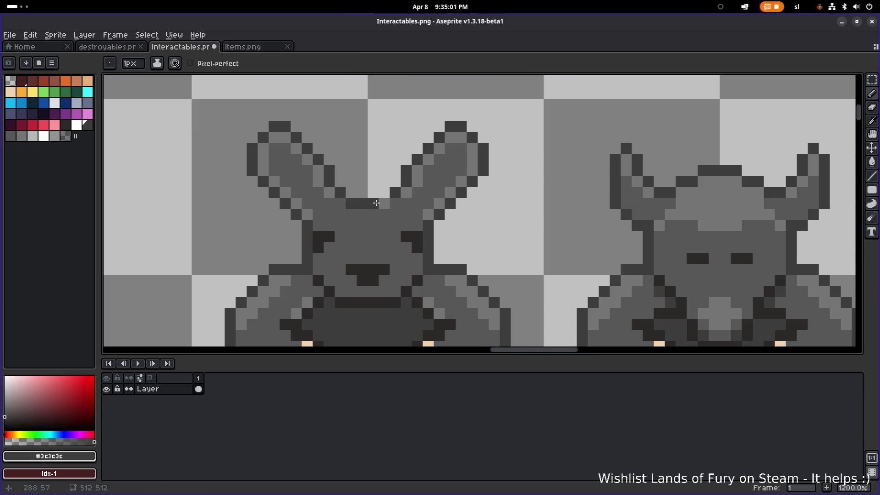
# - Repaint two dark pixels at the join between the ears with medium grey #575757
pyautogui.scroll(-5, 476, 196)
pyautogui.scroll(3, 416, 194)
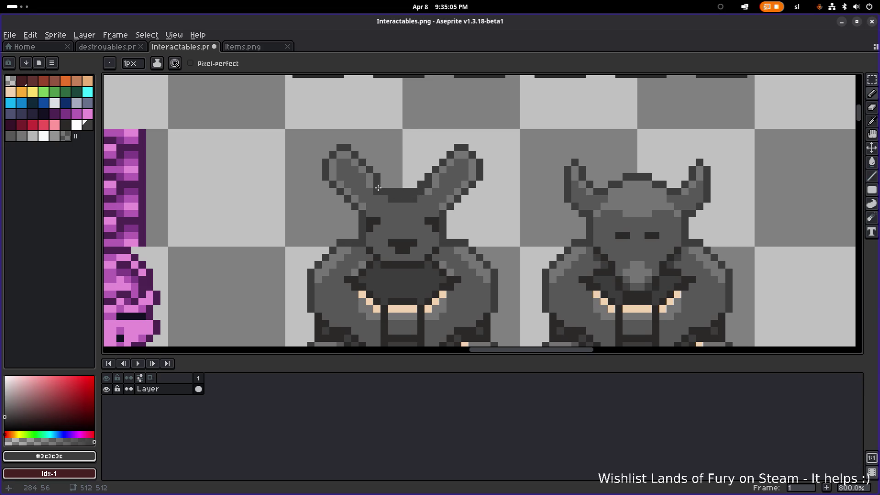
pyautogui.scroll(-3, 449, 200)
pyautogui.scroll(5, 438, 200)
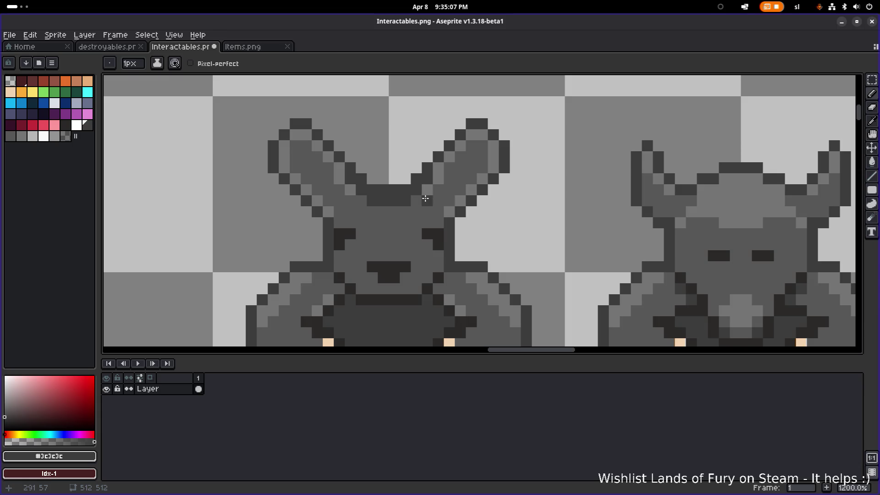
pyautogui.press('alt')
pyautogui.keyDown('alt'); pyautogui.click(416, 204); pyautogui.keyUp('alt')
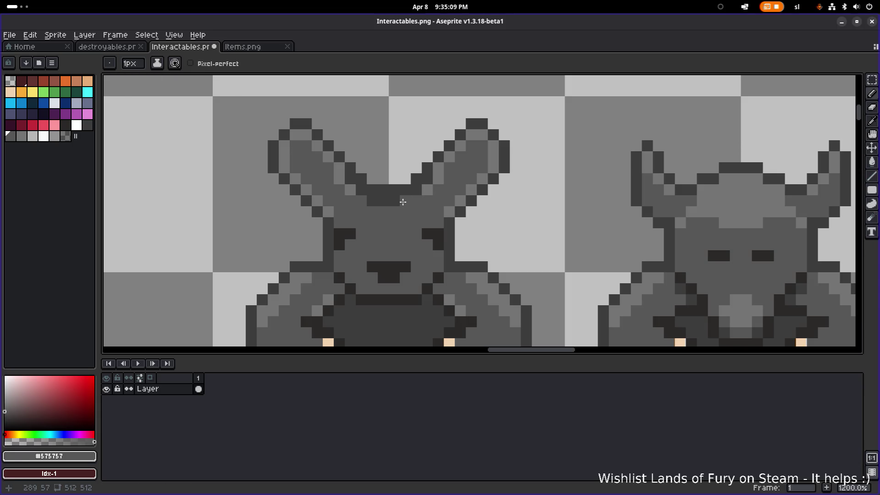
pyautogui.click(387, 188)
pyautogui.press('b')
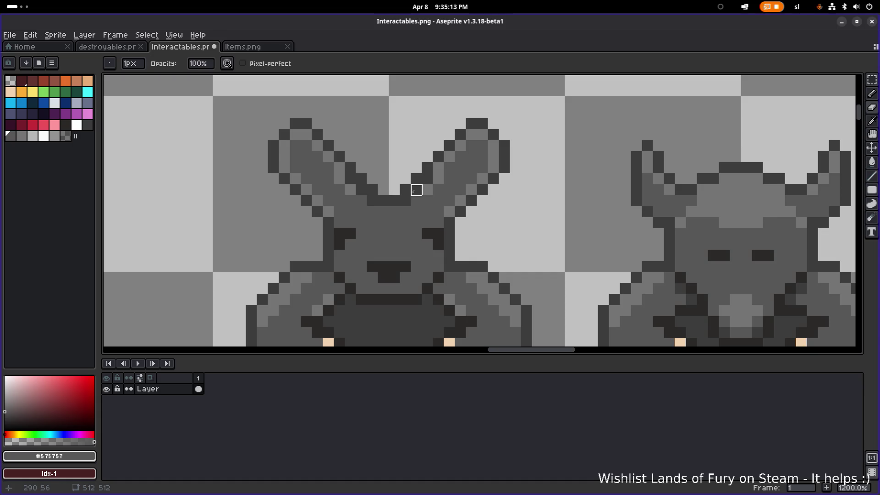
pyautogui.click(372, 200)
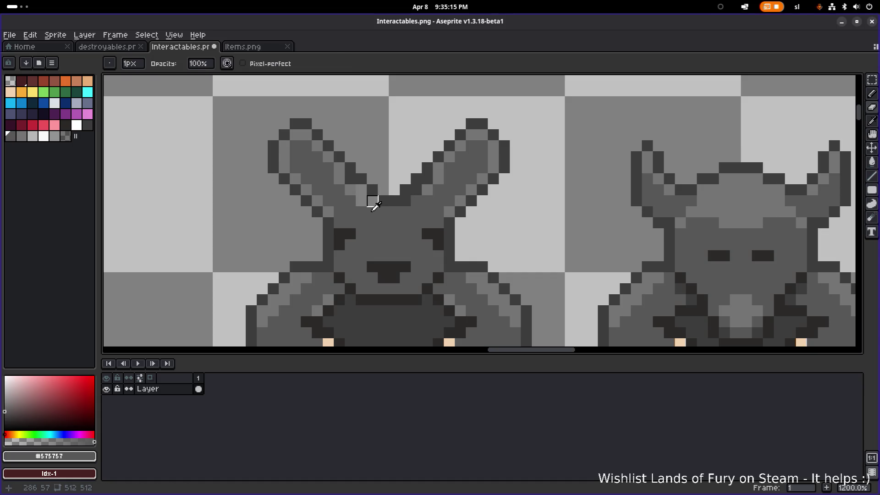
# - Shade the inner edges of both ears with lighter grey #747474
pyautogui.press('e')
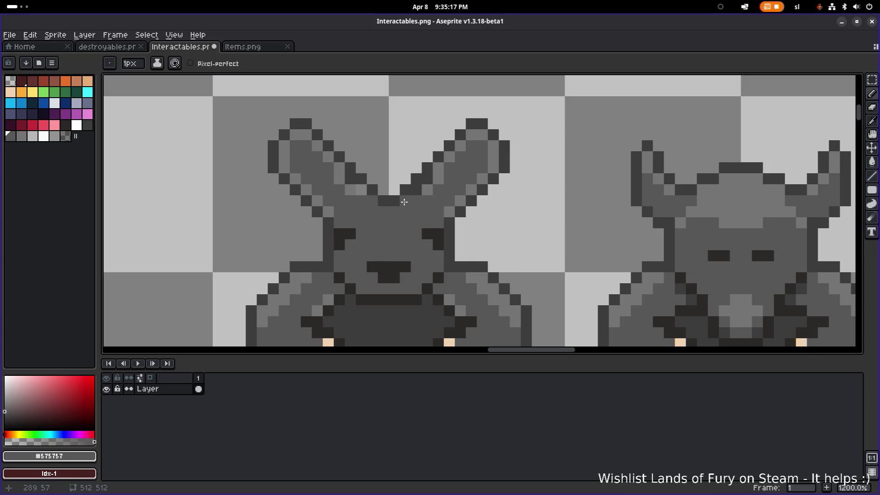
pyautogui.click(361, 190)
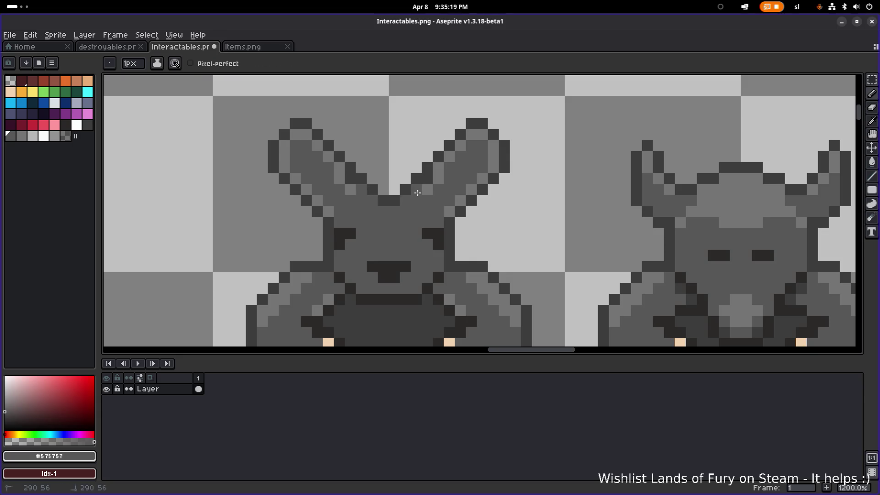
pyautogui.click(427, 190)
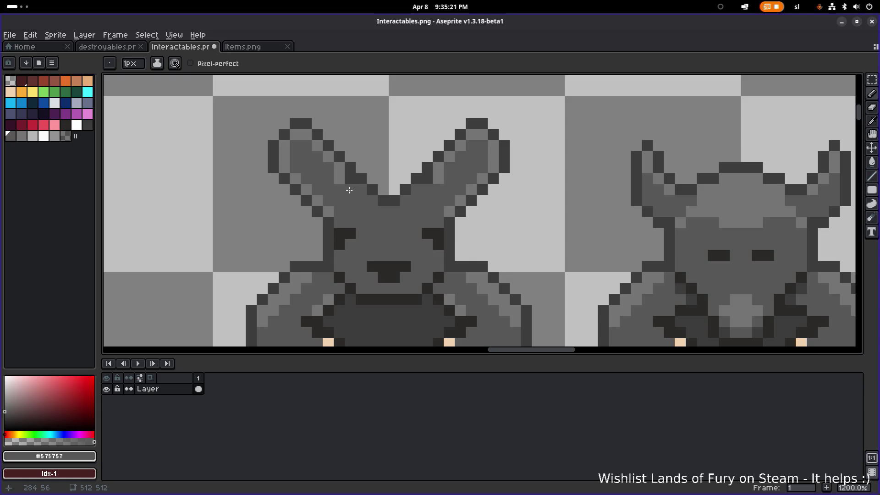
pyautogui.keyDown('alt'); pyautogui.click(344, 173); pyautogui.keyUp('alt')
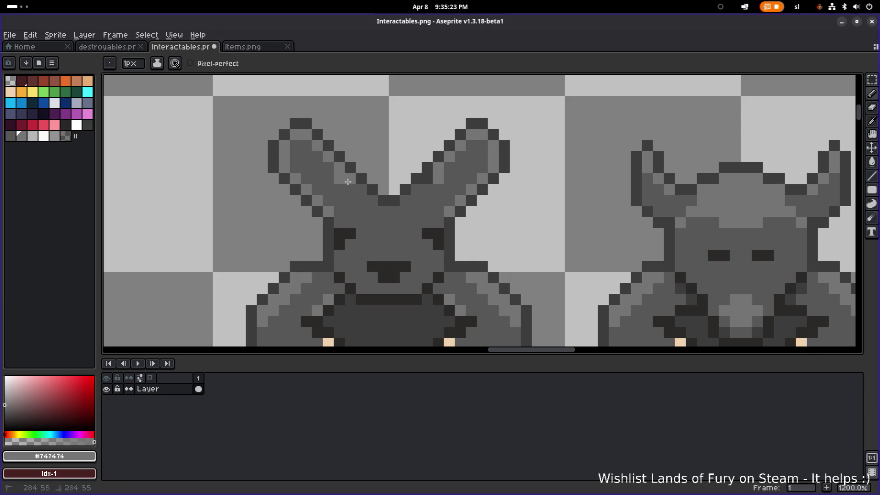
pyautogui.click(353, 188)
pyautogui.click(416, 189)
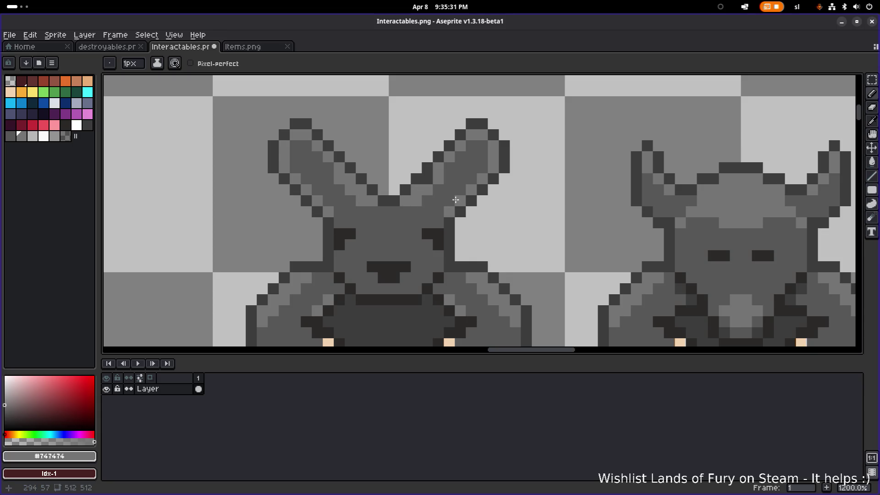
pyautogui.scroll(-5, 465, 193)
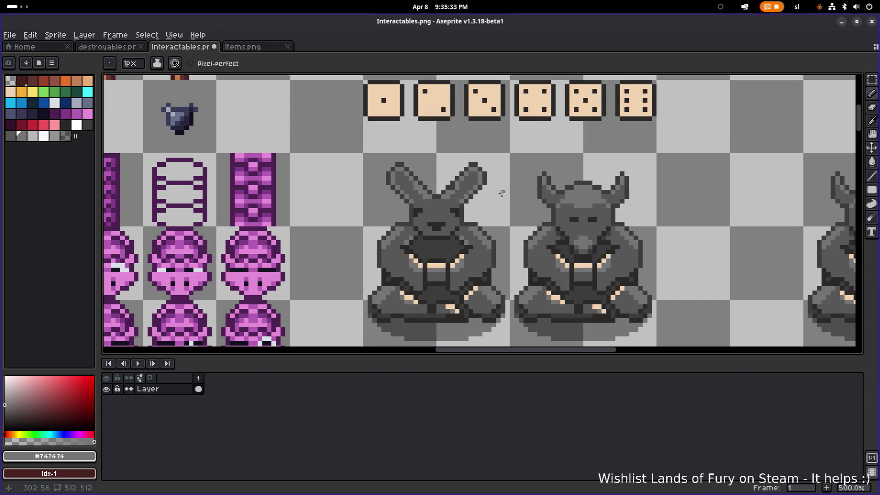
# - Repaint a left-ear outline pixel light grey and draw dark #3c3c3c outline pixels along the ear
pyautogui.scroll(4, 420, 197)
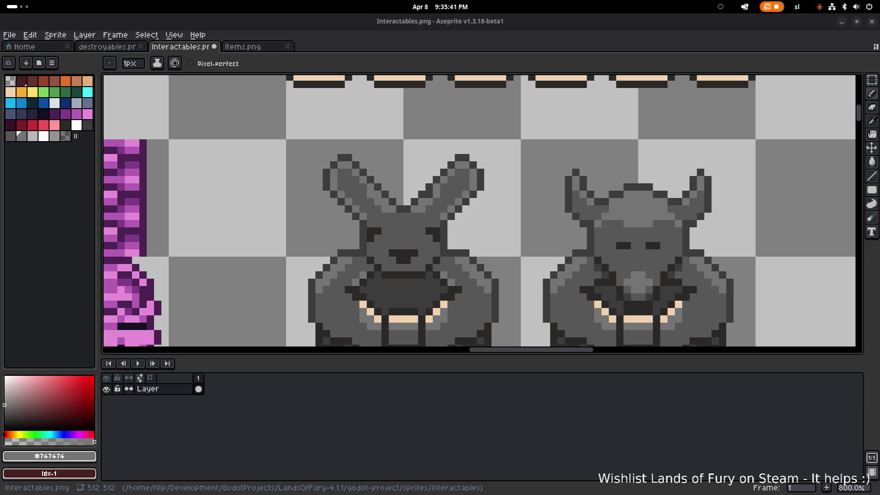
pyautogui.hscroll(5, 222, 178)
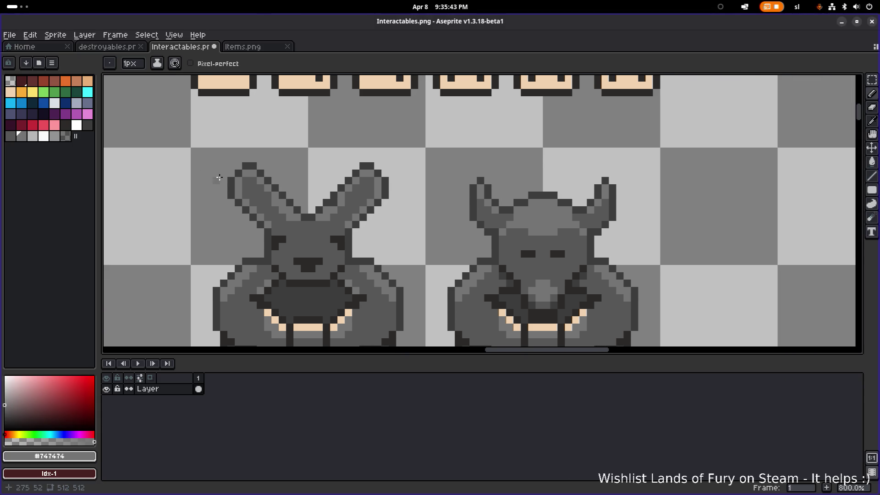
pyautogui.scroll(2, 255, 180)
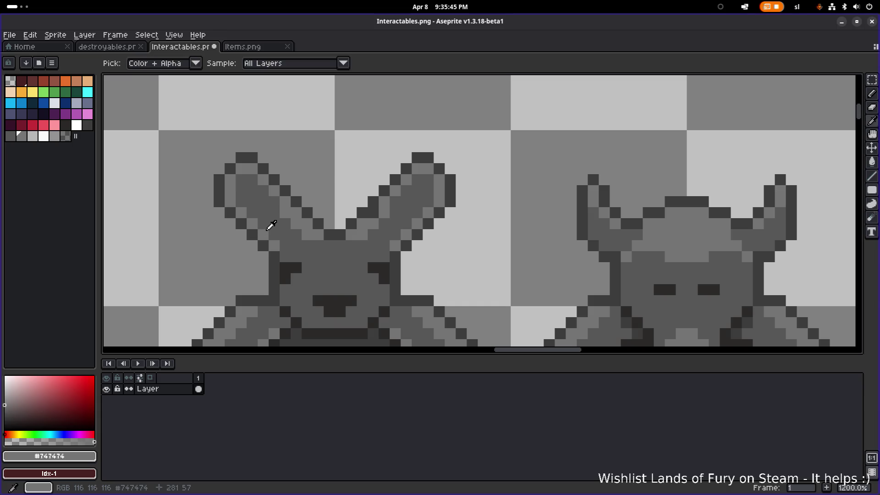
pyautogui.click(252, 234)
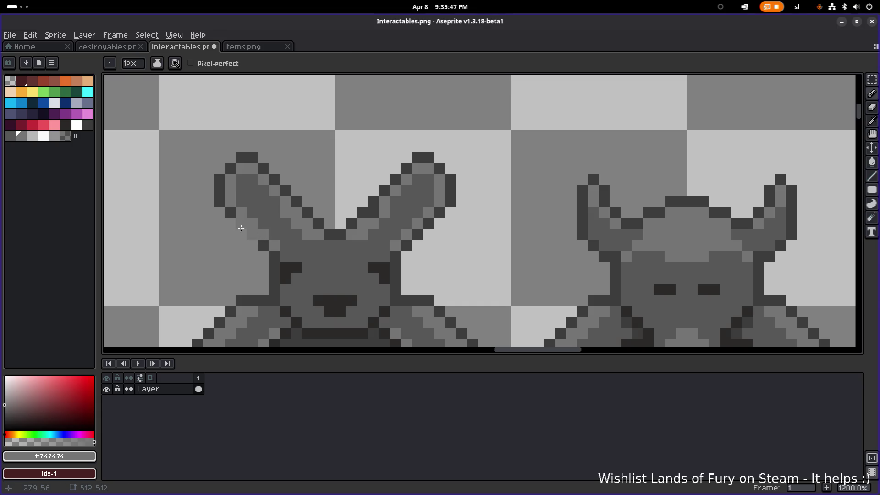
pyautogui.keyDown('alt'); pyautogui.click(240, 229); pyautogui.keyUp('alt')
pyautogui.moveTo(240, 233); pyautogui.dragTo(249, 242)
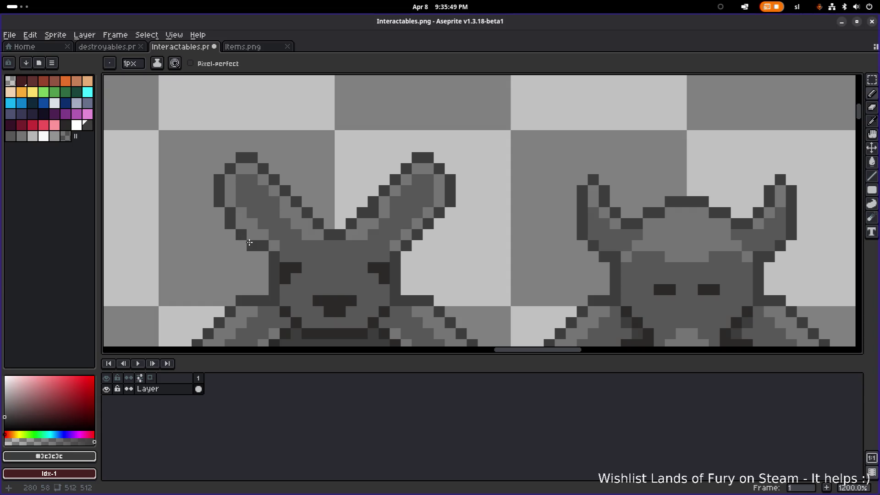
# - Paint a mid-grey #747474 pixel on the left ear, then undo the stray stroke
pyautogui.scroll(-5, 296, 245)
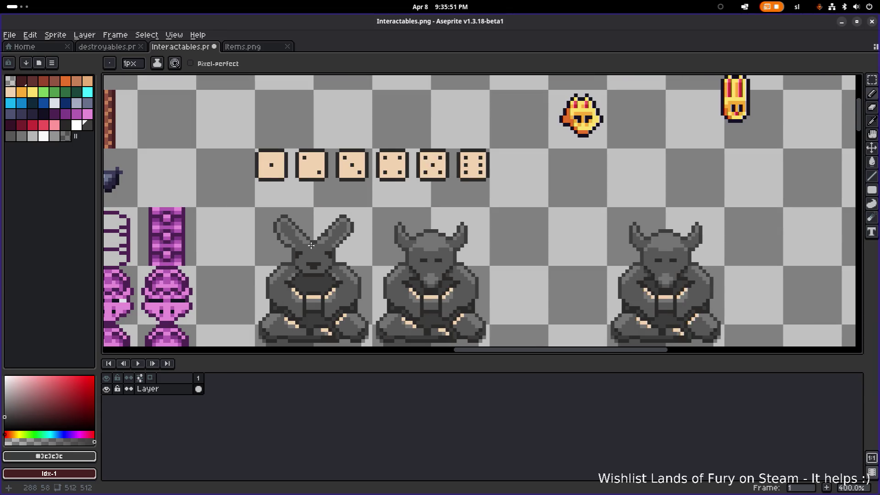
pyautogui.scroll(5, 312, 245)
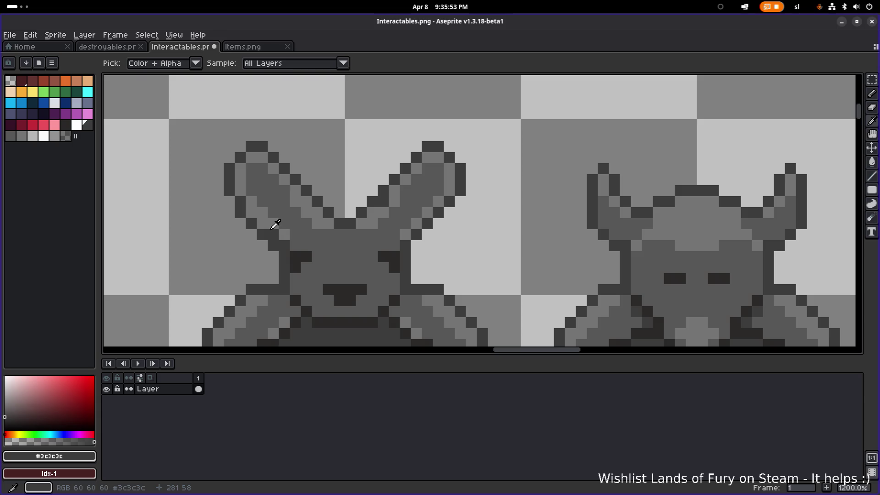
pyautogui.keyDown('alt'); pyautogui.click(275, 224); pyautogui.keyUp('alt')
pyautogui.click(284, 245)
pyautogui.scroll(-6, 284, 245)
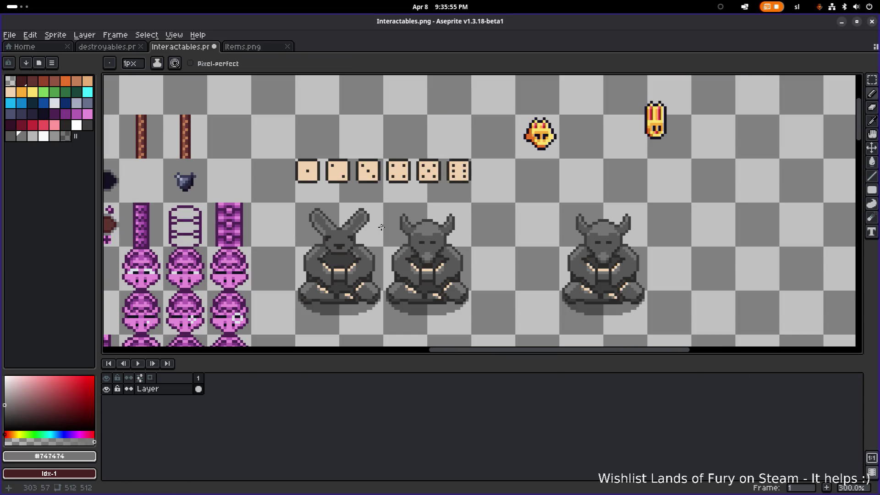
pyautogui.scroll(3, 382, 227)
pyautogui.hotkey('ctrl', 'z')
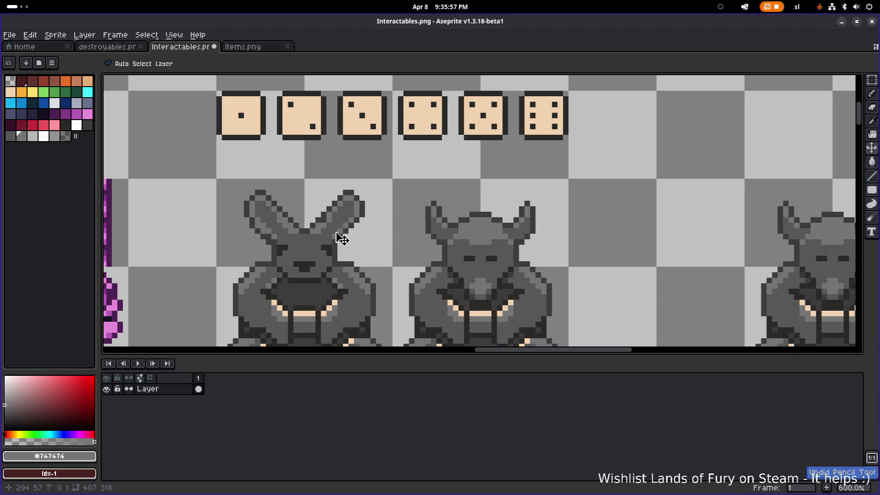
pyautogui.scroll(-3, 288, 245)
pyautogui.scroll(9, 289, 247)
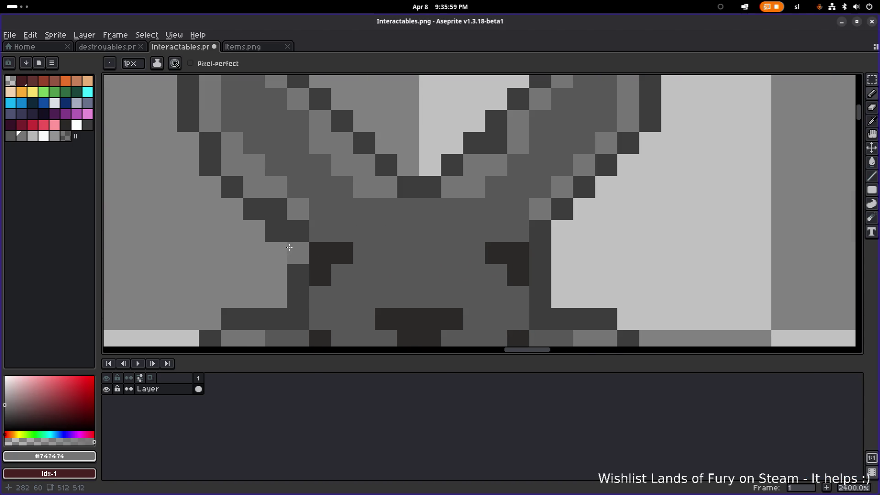
# - Select the rabbit statue's right ear with a rectangular marquee
pyautogui.press('e')
pyautogui.scroll(-7, 321, 225)
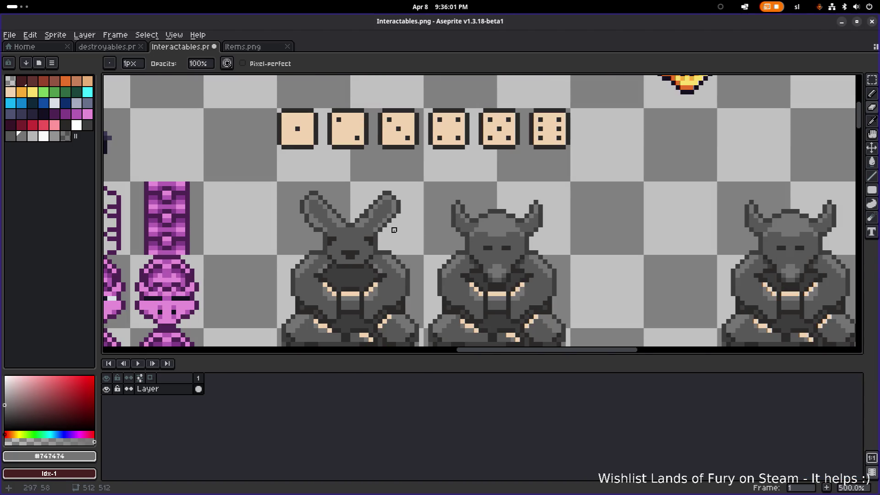
pyautogui.scroll(5, 398, 225)
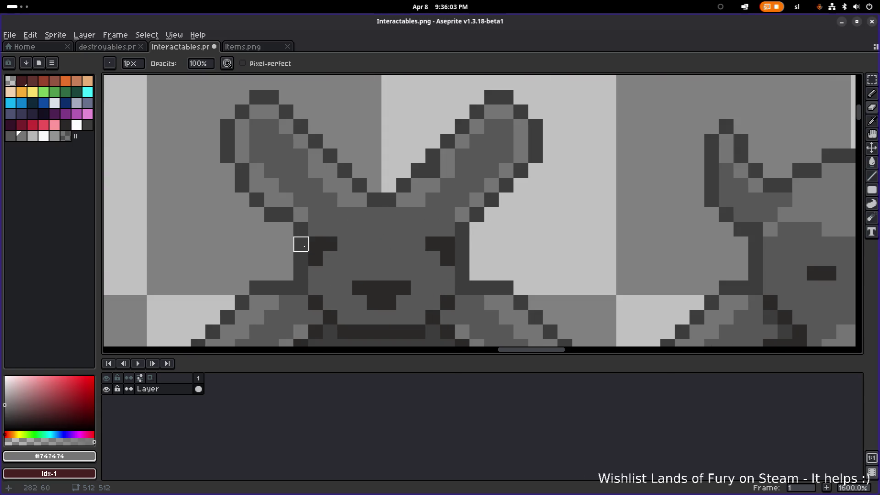
pyautogui.scroll(-4, 404, 229)
pyautogui.scroll(1, 445, 226)
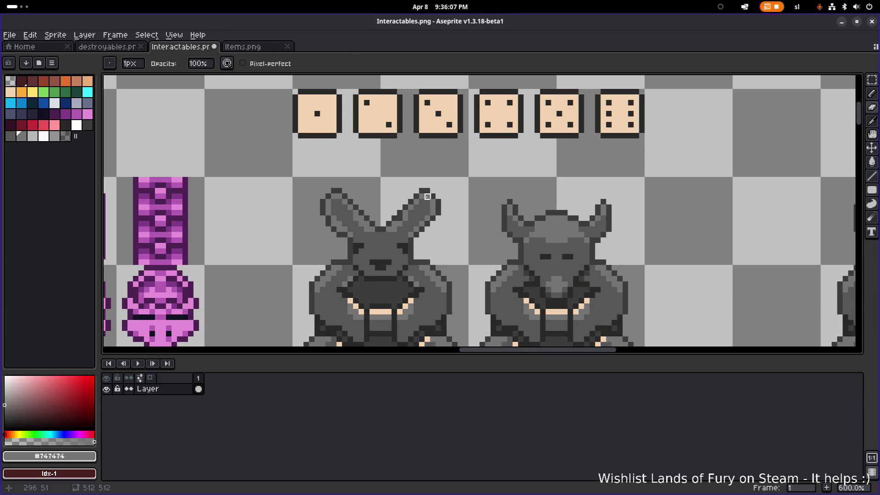
pyautogui.press('m')
pyautogui.moveTo(451, 177); pyautogui.dragTo(388, 234)
# - Move the right ear into its new position beside the left ear and deselect
pyautogui.moveTo(288, 177)
pyautogui.mouseDown()
pyautogui.moveTo(350, 230)
pyautogui.moveTo(372, 234)
pyautogui.moveTo(419, 204)
pyautogui.moveTo(427, 218)
pyautogui.mouseUp()
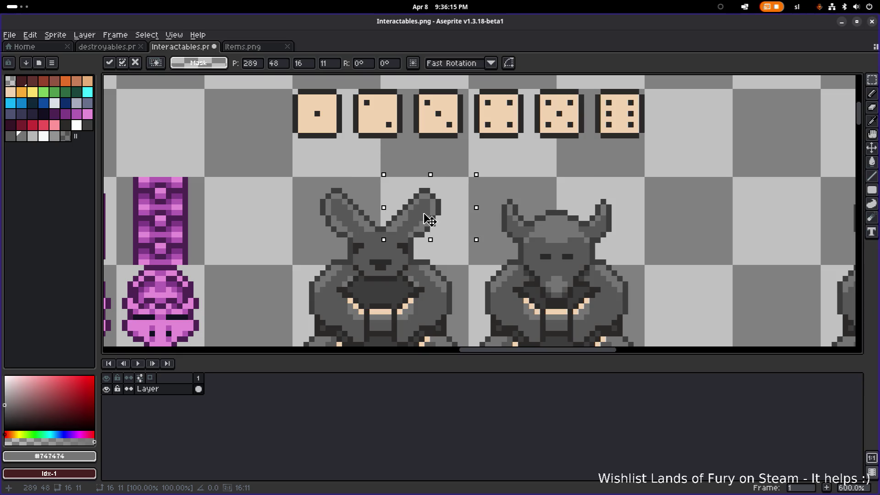
pyautogui.click(479, 180)
pyautogui.hotkey('ctrl', 'd')
pyautogui.scroll(-3, 479, 181)
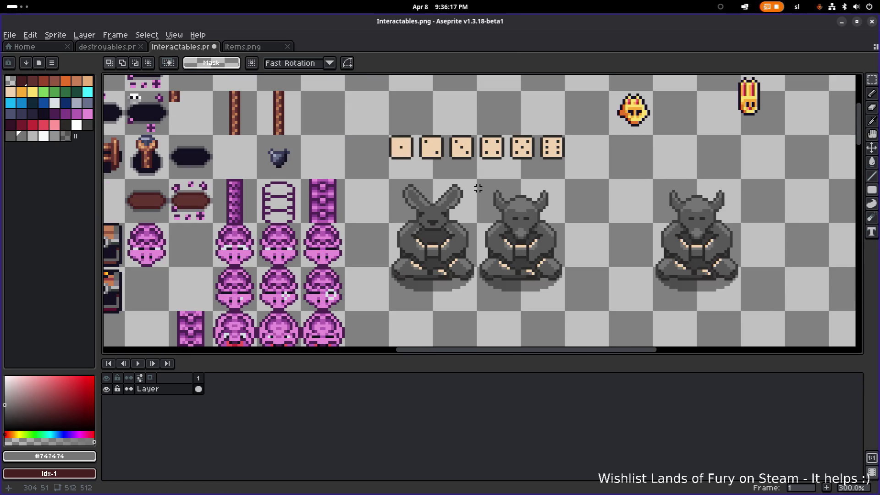
pyautogui.scroll(4, 477, 187)
pyautogui.scroll(3, 365, 177)
# - Darken pixels along both ears' inner edges with outline grey #3c3c3c, undoing one misplaced pixel
pyautogui.press('i')
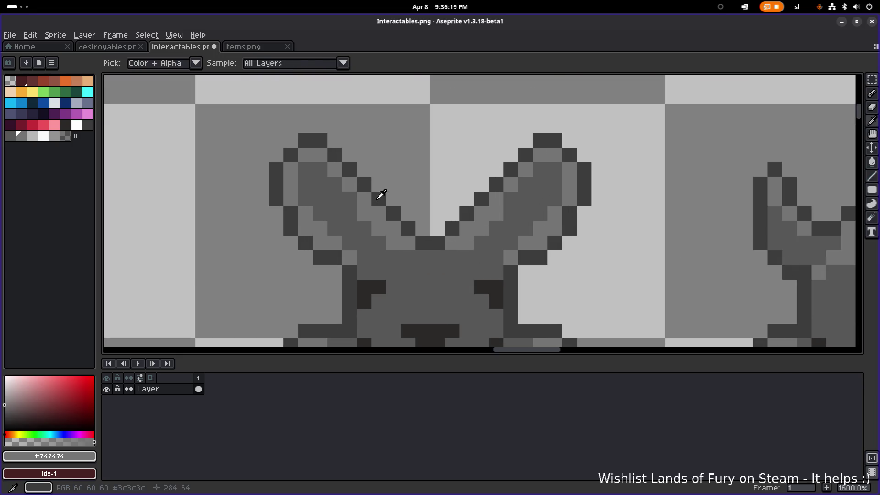
pyautogui.click(378, 197)
pyautogui.press('b')
pyautogui.click(442, 197)
pyautogui.hotkey('ctrl', 'z')
pyautogui.click(489, 201)
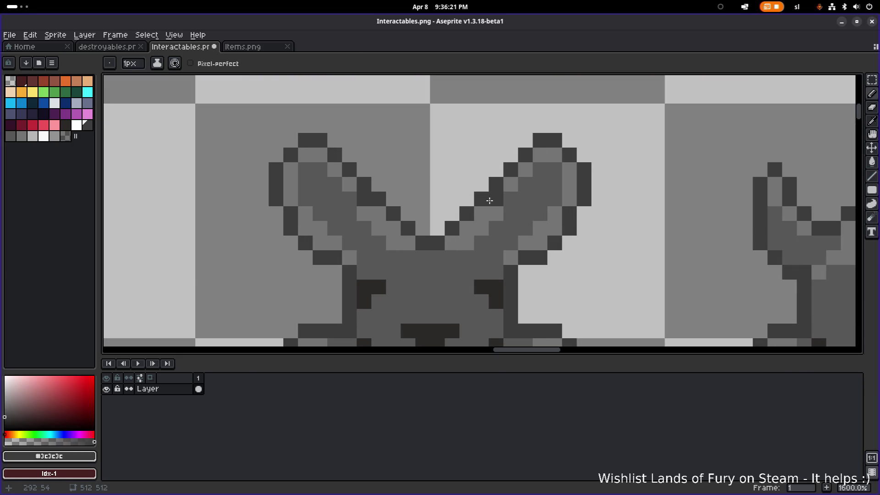
pyautogui.press('i')
pyautogui.click(465, 210)
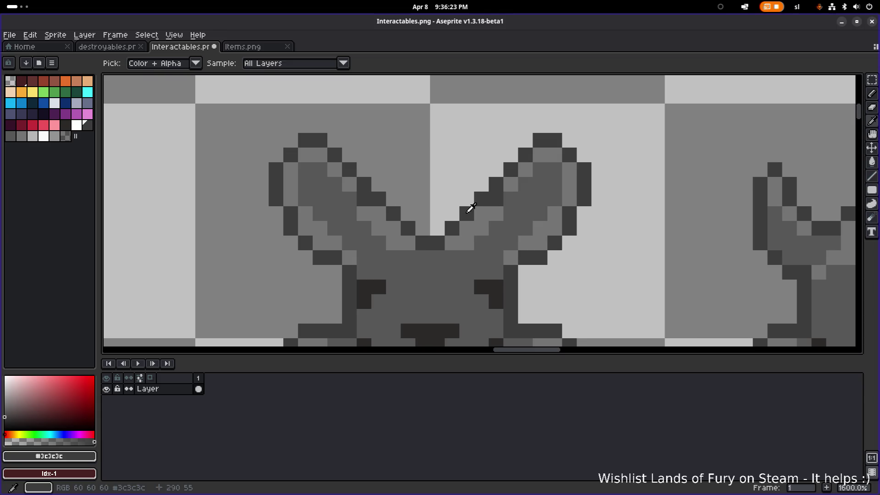
pyautogui.press('b')
pyautogui.click(482, 214)
pyautogui.click(379, 214)
pyautogui.click(393, 199)
# - Erase stray pixels on the ears' inner edges, then undo those recent edits
pyautogui.press('e')
pyautogui.moveTo(378, 198); pyautogui.dragTo(393, 199)
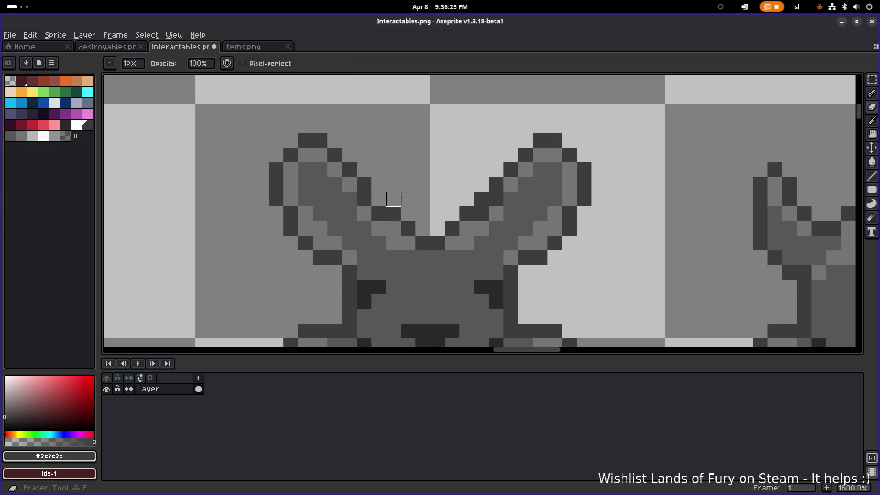
pyautogui.click(481, 199)
pyautogui.scroll(-5, 512, 197)
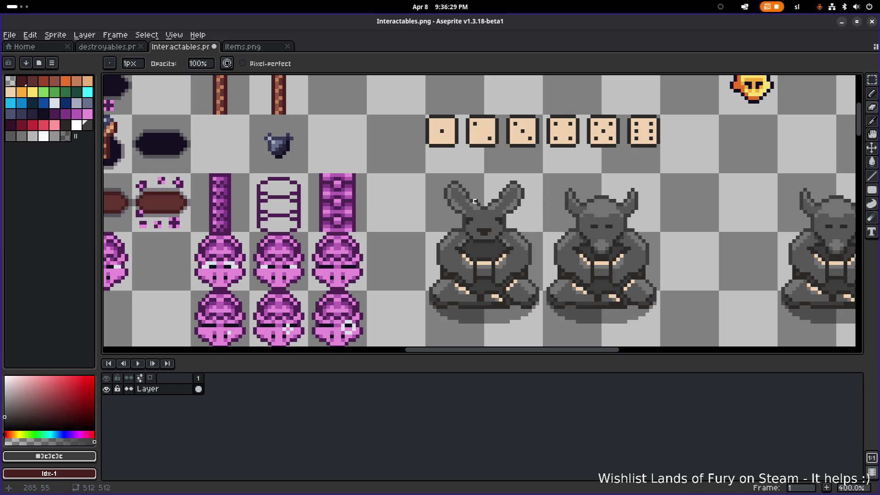
pyautogui.press('v')
pyautogui.hotkey('ctrl', 'z')
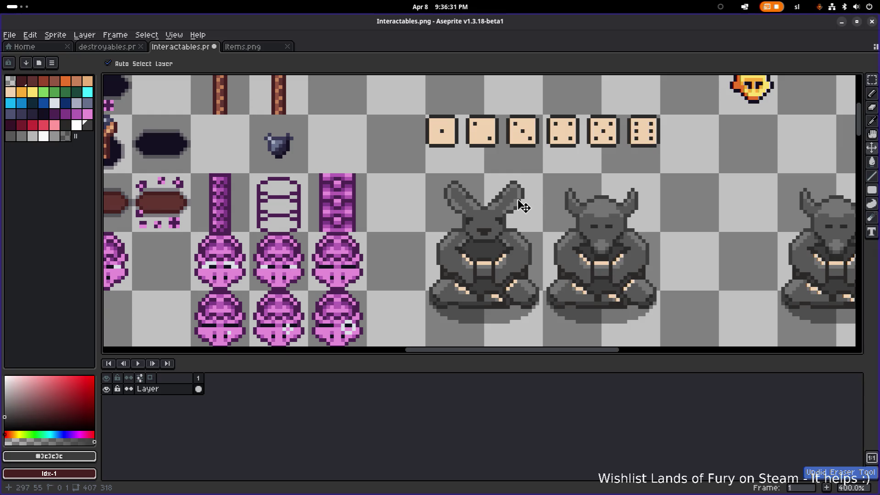
pyautogui.hotkey('ctrl', 'z')
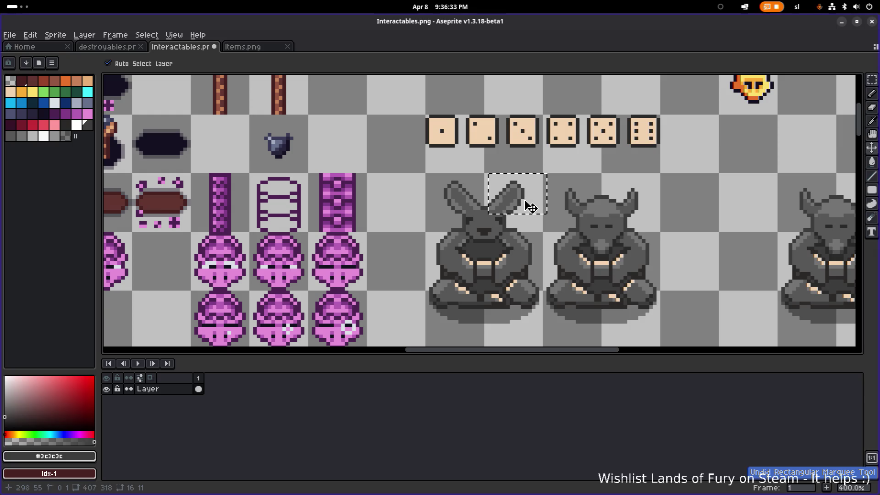
# - Clear the remaining ear selection
pyautogui.press('b')
pyautogui.press('m')
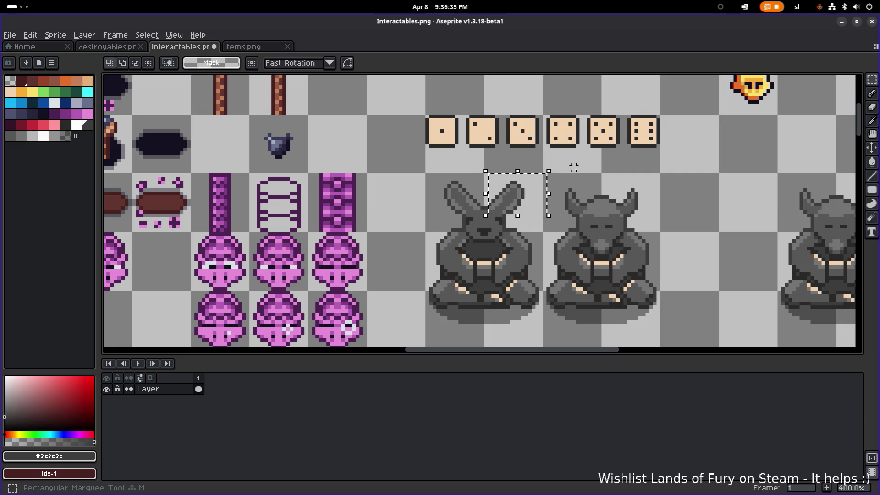
pyautogui.click(572, 176)
pyautogui.hscroll(3, 458, 192)
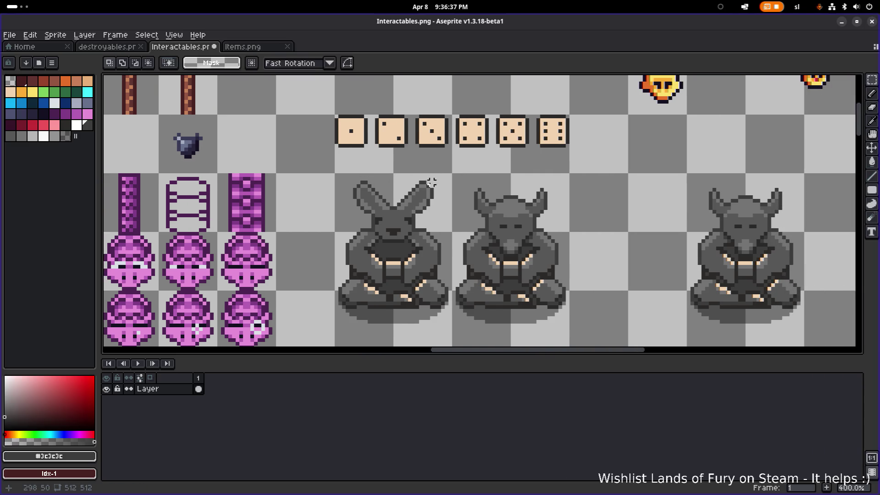
pyautogui.scroll(5, 432, 183)
pyautogui.scroll(-6, 458, 216)
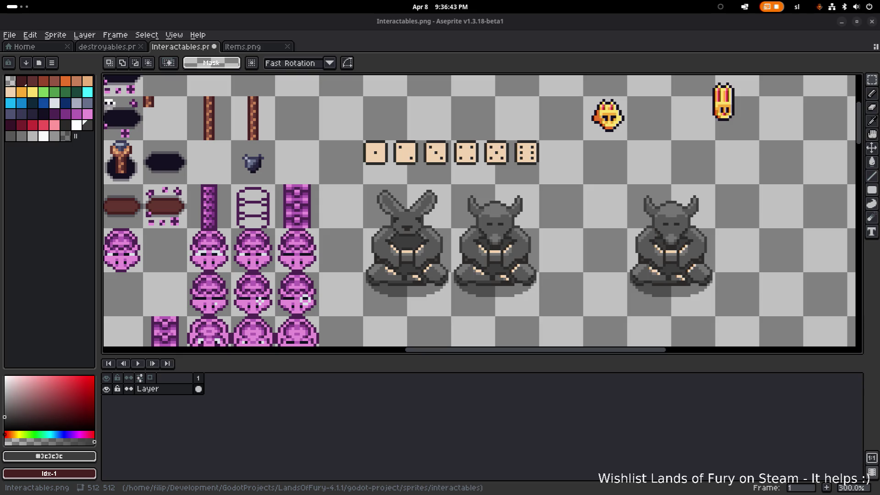
pyautogui.scroll(7, 438, 233)
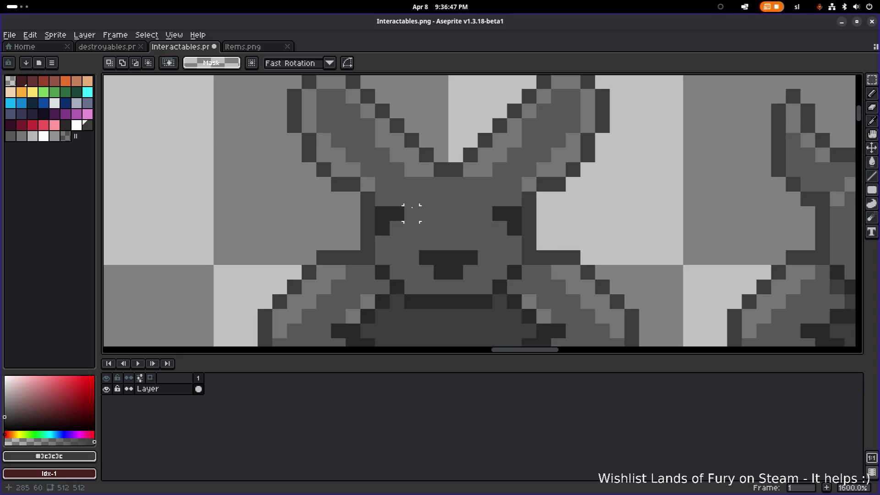
# - Shift the left eye right and the right eye one pixel left
pyautogui.moveTo(411, 214)
pyautogui.mouseDown()
pyautogui.moveTo(384, 229)
pyautogui.moveTo(417, 230)
pyautogui.mouseUp()
pyautogui.click(500, 214)
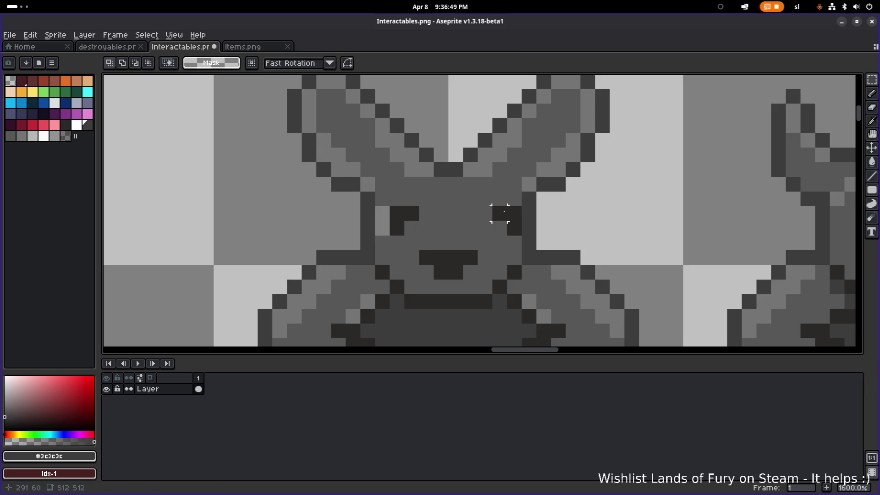
pyautogui.moveTo(493, 207)
pyautogui.mouseDown()
pyautogui.moveTo(521, 235)
pyautogui.moveTo(498, 225)
pyautogui.mouseUp()
pyautogui.moveTo(494, 178); pyautogui.dragTo(499, 184)
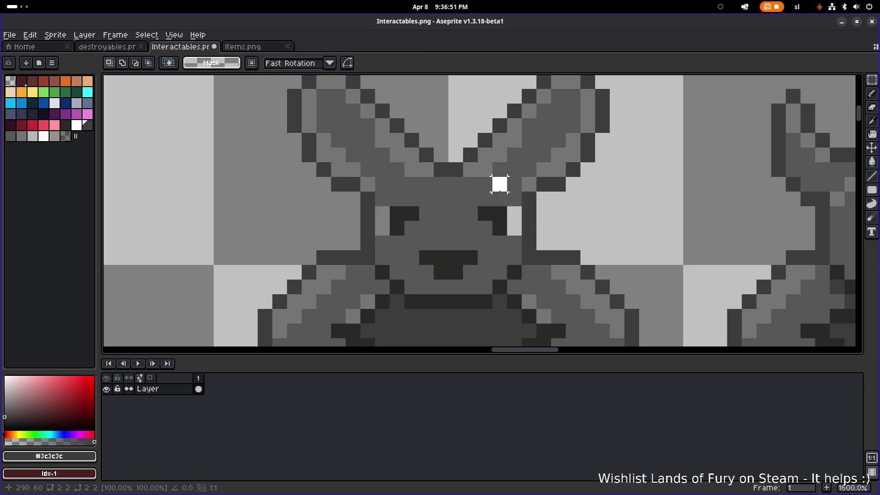
# - Fill the light gaps beside both eyes with face grey #575757
pyautogui.keyDown('alt'); pyautogui.click(510, 186); pyautogui.keyUp('alt')
pyautogui.press('b')
pyautogui.click(515, 213)
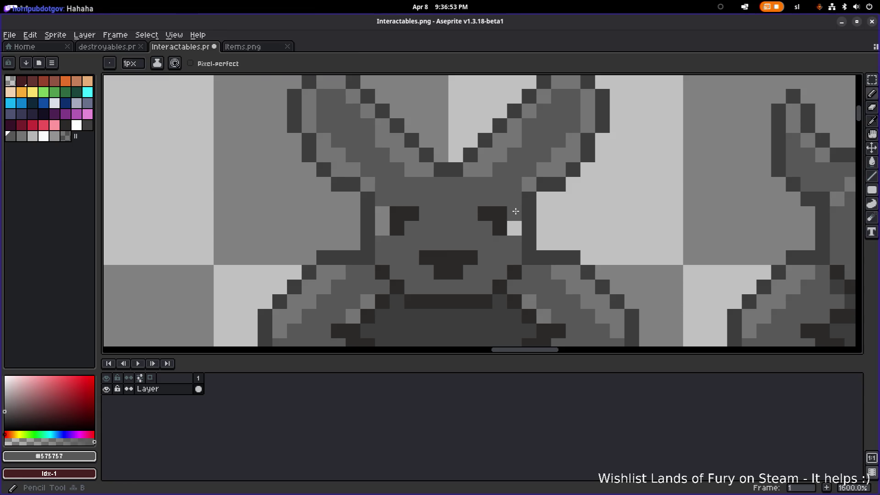
pyautogui.click(514, 228)
pyautogui.click(382, 214)
pyautogui.click(382, 228)
pyautogui.scroll(-5, 435, 220)
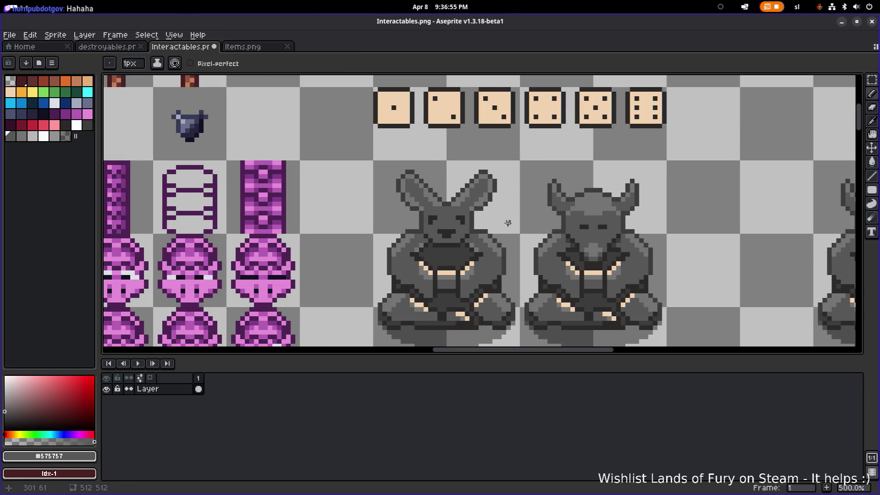
pyautogui.scroll(-1, 507, 223)
pyautogui.scroll(5, 494, 202)
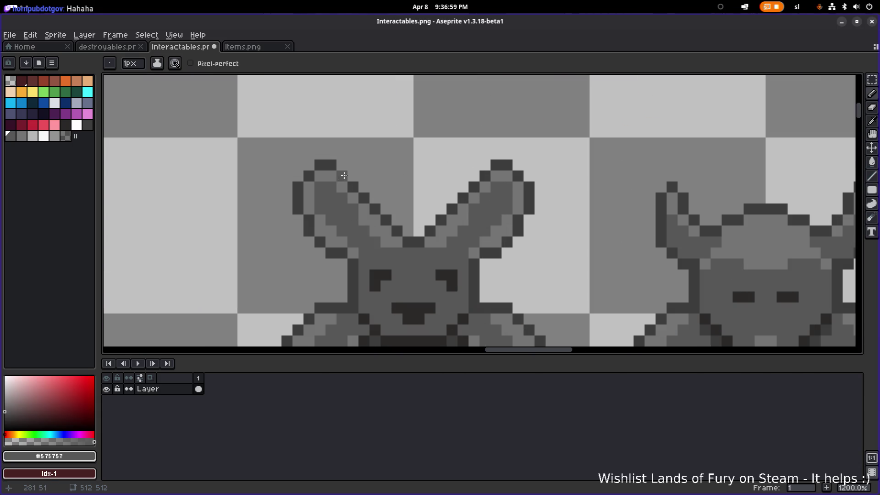
# - Add dark #3c3c3c pixels inside the left ear
pyautogui.press('alt')
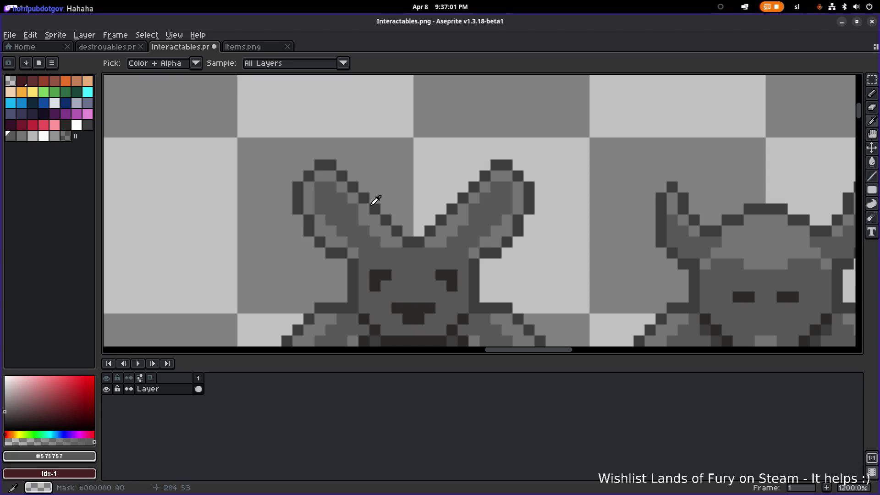
pyautogui.click(366, 198)
pyautogui.click(358, 202)
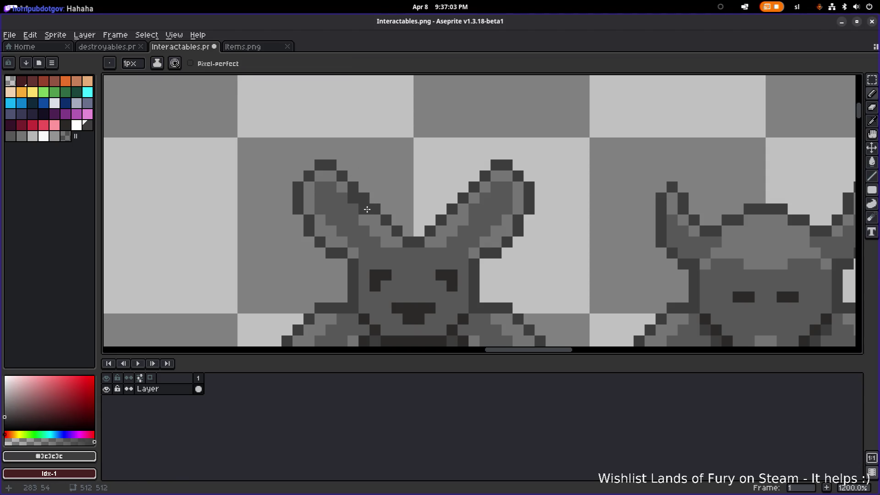
pyautogui.click(369, 218)
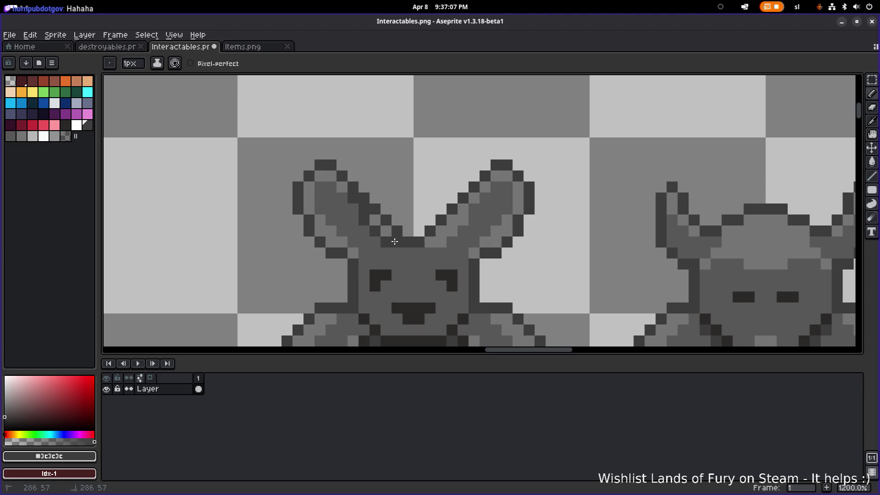
pyautogui.press('e')
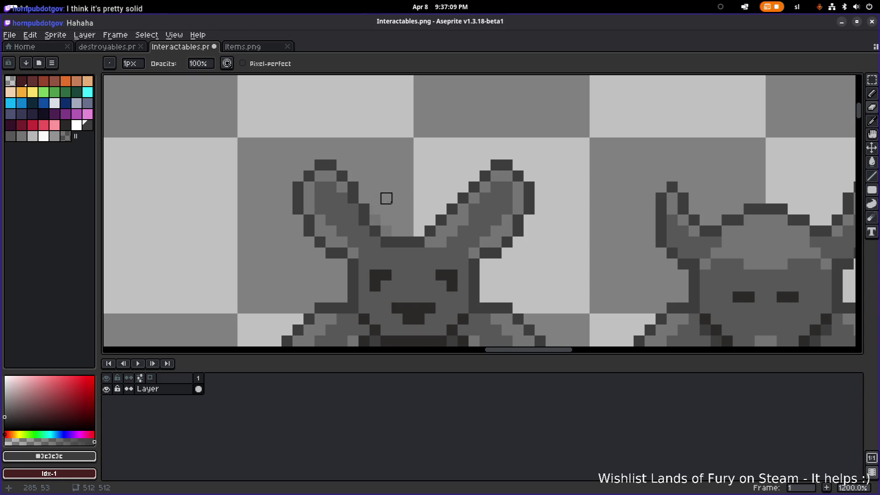
pyautogui.scroll(-3, 422, 199)
pyautogui.scroll(-2, 422, 199)
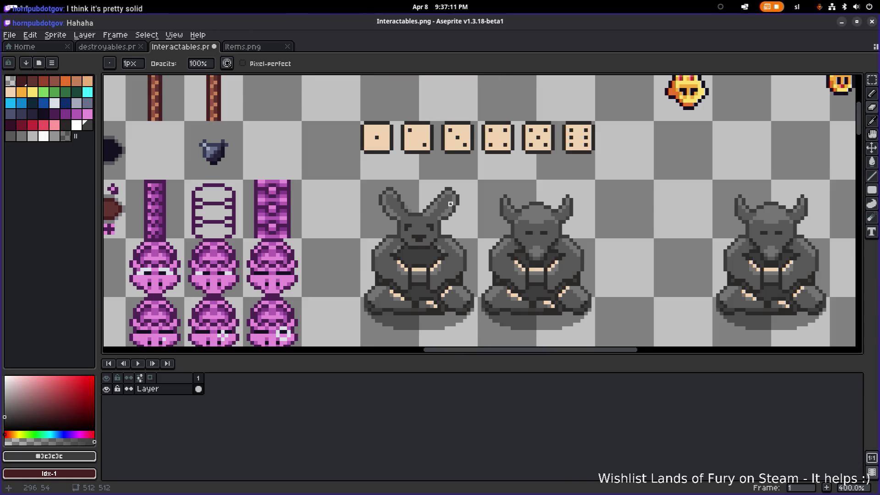
pyautogui.scroll(5, 450, 204)
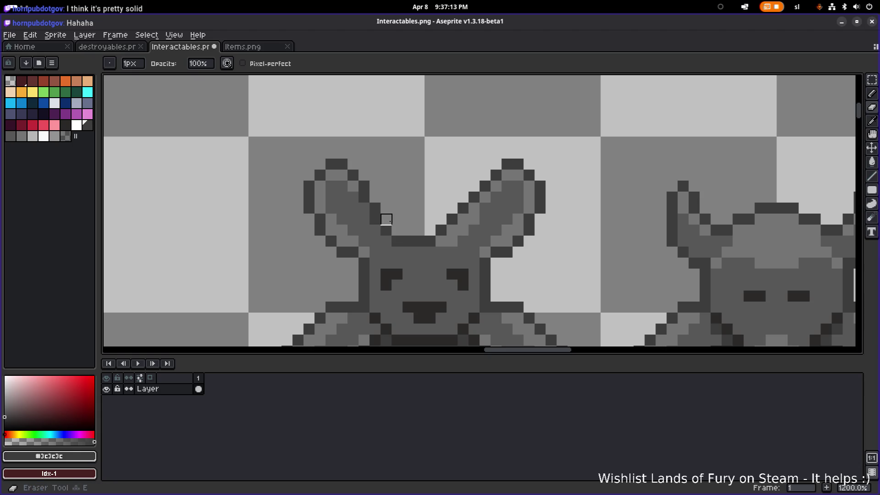
# - Lighten inner pixels of the left ear with #747474 and sample the darker inner-ear grey
pyautogui.press('b')
pyautogui.keyDown('alt'); pyautogui.click(363, 213); pyautogui.keyUp('alt')
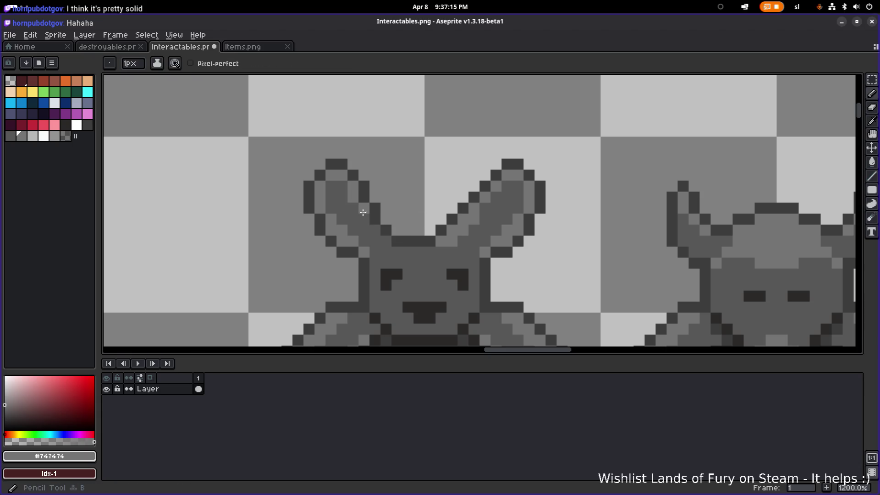
pyautogui.click(364, 218)
pyautogui.click(359, 226)
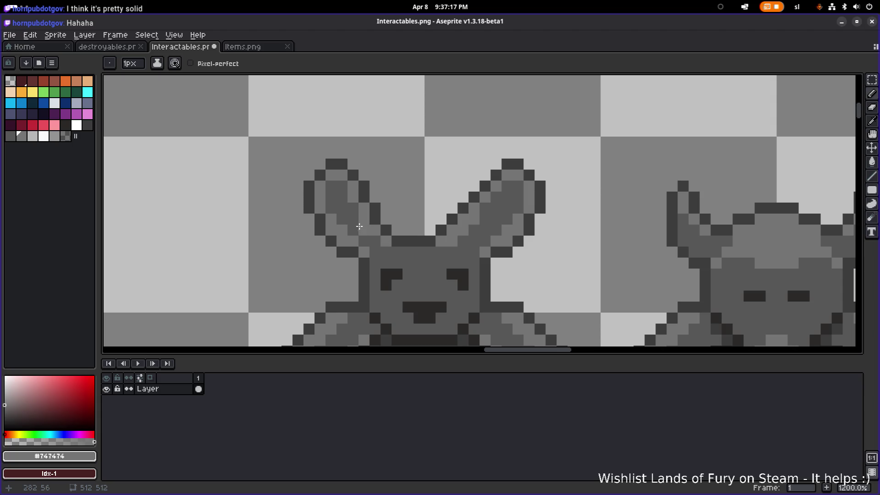
pyautogui.keyDown('alt'); pyautogui.click(339, 211); pyautogui.keyUp('alt')
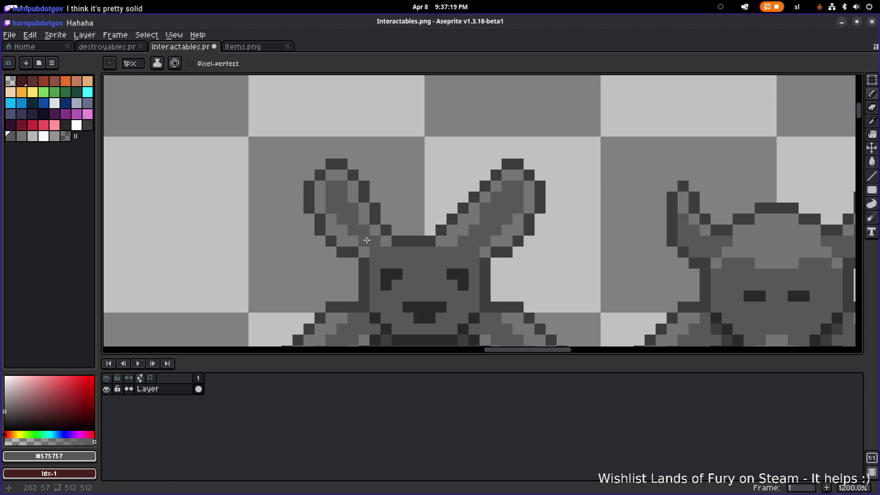
pyautogui.scroll(-3, 440, 245)
pyautogui.moveTo(466, 230); pyautogui.dragTo(376, 209)
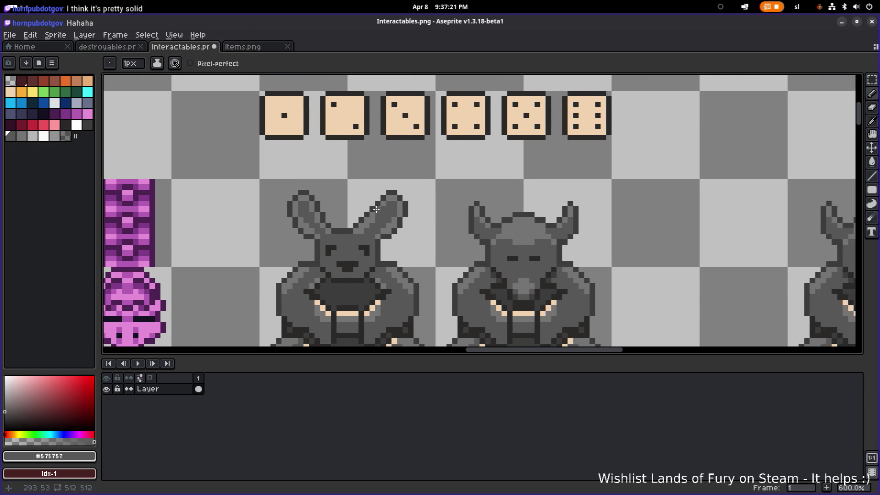
# - Delete the existing right ear's pixels
pyautogui.scroll(3, 315, 183)
pyautogui.scroll(-2, 372, 190)
pyautogui.press('m')
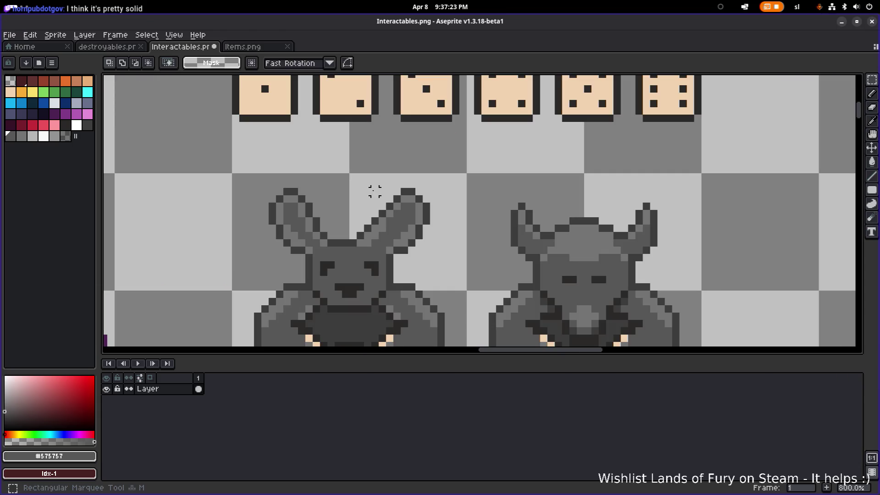
pyautogui.moveTo(350, 174)
pyautogui.mouseDown()
pyautogui.moveTo(447, 243)
pyautogui.moveTo(448, 254)
pyautogui.mouseUp()
pyautogui.press('Delete')
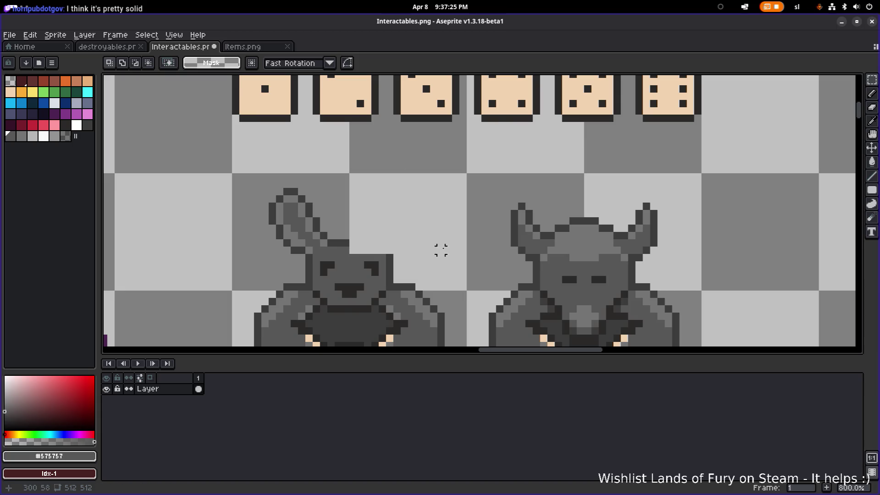
# - Copy the left ear, flip it horizontally, and place it where the right ear was
pyautogui.moveTo(250, 169); pyautogui.dragTo(326, 255)
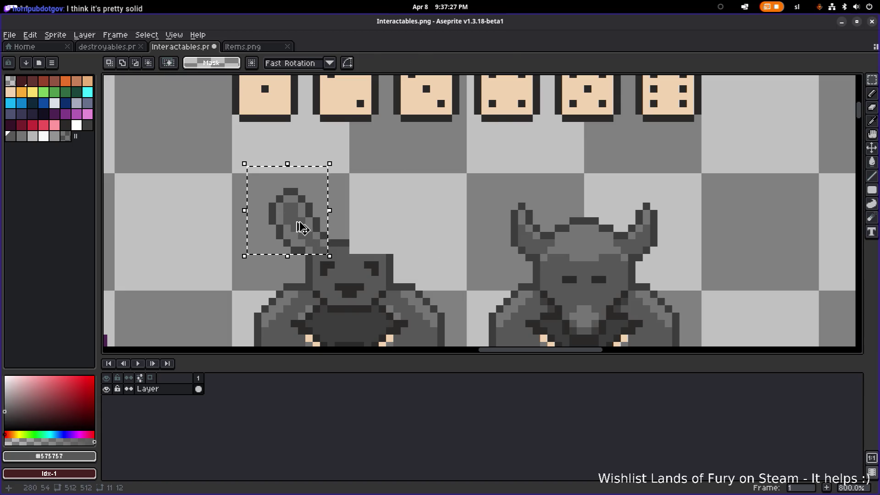
pyautogui.moveTo(298, 226); pyautogui.dragTo(410, 228)
pyautogui.hotkey('shift', 'h')
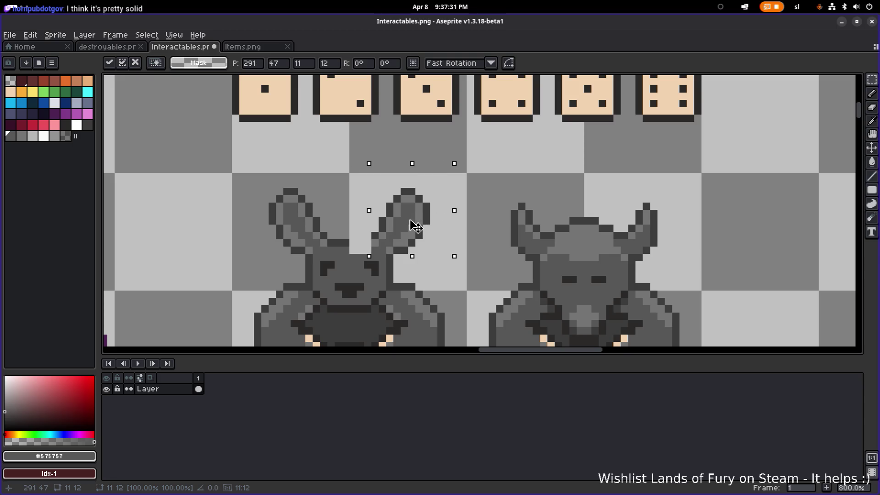
pyautogui.moveTo(407, 226)
pyautogui.mouseDown()
pyautogui.moveTo(395, 227)
pyautogui.moveTo(409, 228)
pyautogui.mouseUp()
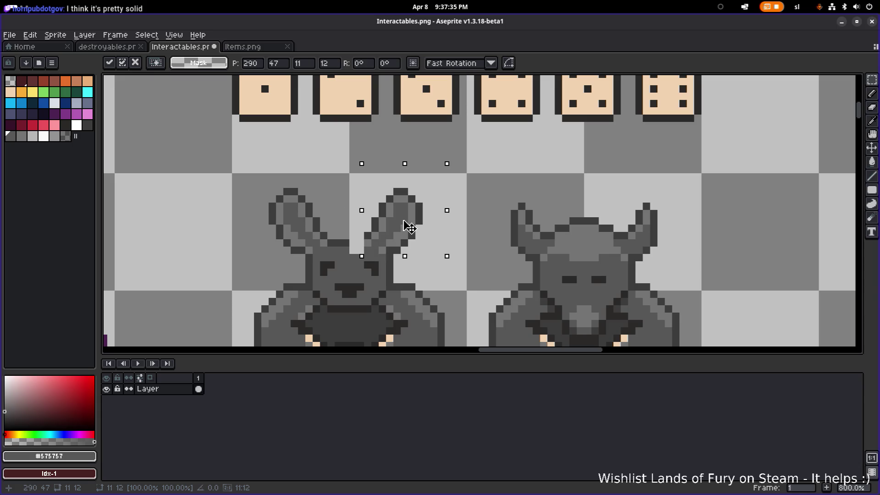
pyautogui.press('Return')
pyautogui.hotkey('ctrl', 'd')
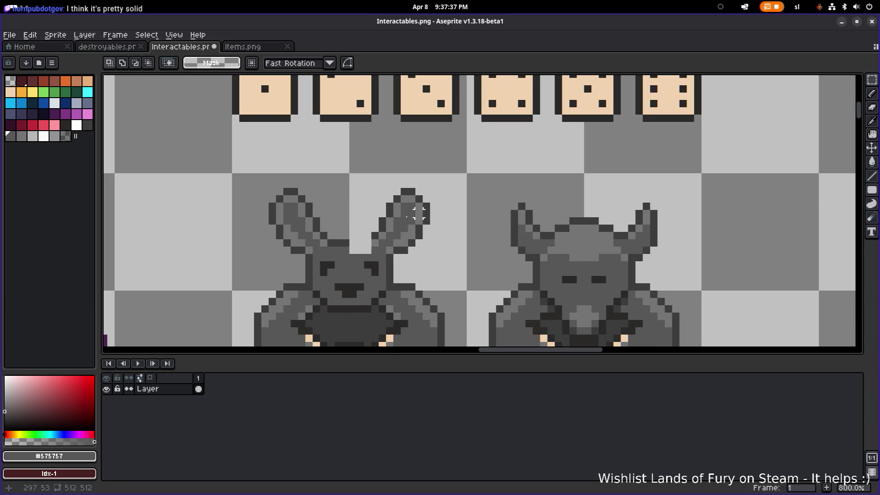
# - Draw dark #3c3c3c pixels where the two ears meet
pyautogui.scroll(1, 342, 250)
pyautogui.keyDown('alt'); pyautogui.click(342, 249); pyautogui.keyUp('alt')
pyautogui.press('b')
pyautogui.click(333, 239)
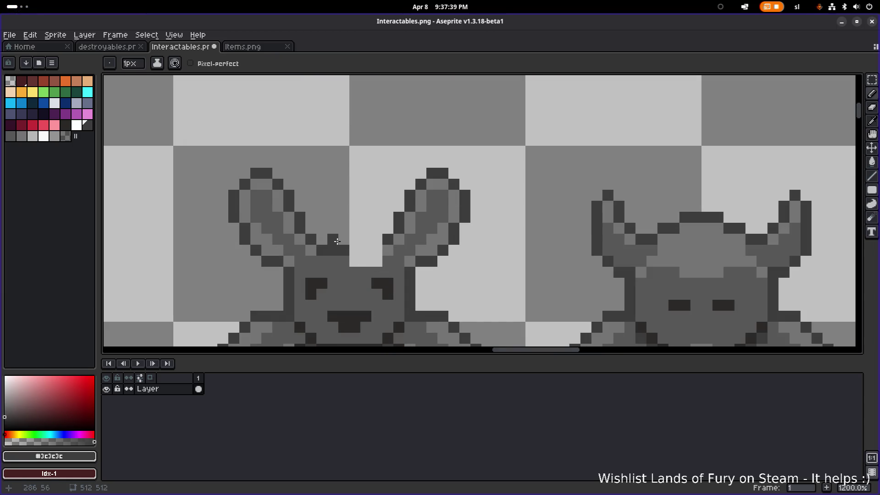
# - Touch up the ear junction with dark outline pixels and mid grey #575757, filling the hole pixel
pyautogui.click(344, 239)
pyautogui.moveTo(356, 239); pyautogui.dragTo(367, 239)
pyautogui.click(378, 250)
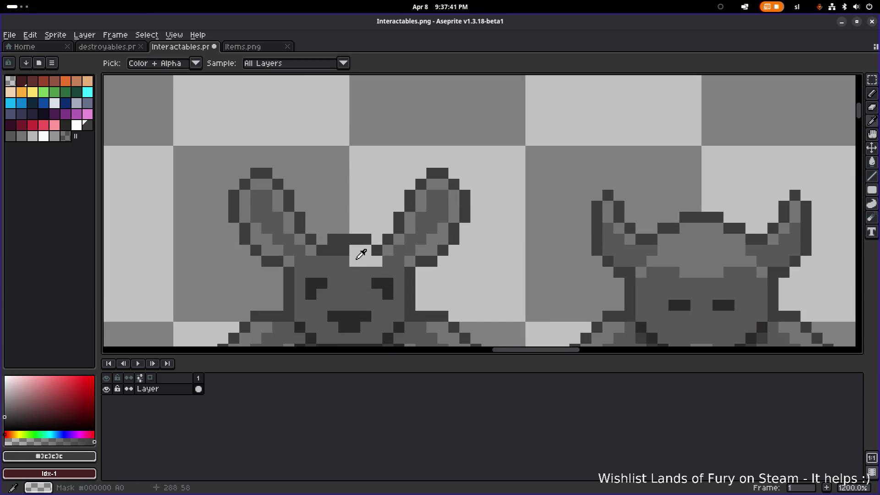
pyautogui.keyDown('alt'); pyautogui.click(353, 267); pyautogui.keyUp('alt')
pyautogui.click(344, 251)
pyautogui.click(333, 250)
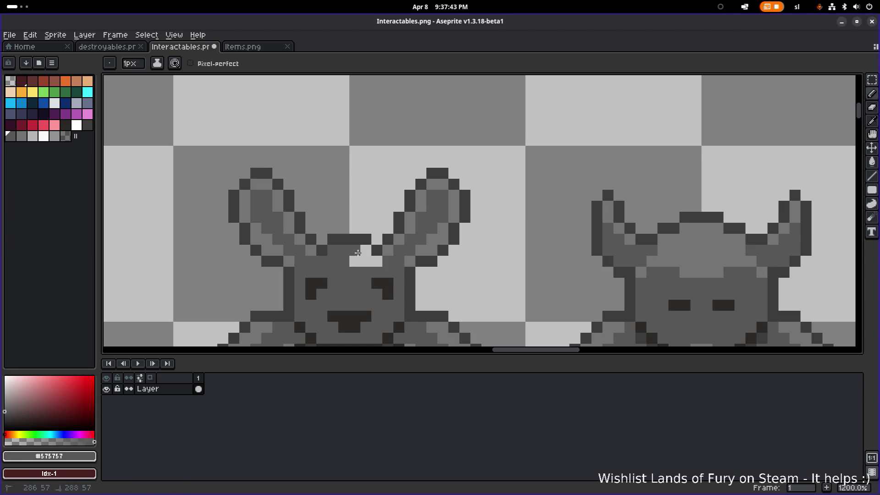
pyautogui.click(372, 262)
# - Draw a dark outline across the top of the head and erase the extra dark row above it
pyautogui.scroll(-6, 372, 262)
pyautogui.scroll(9, 318, 260)
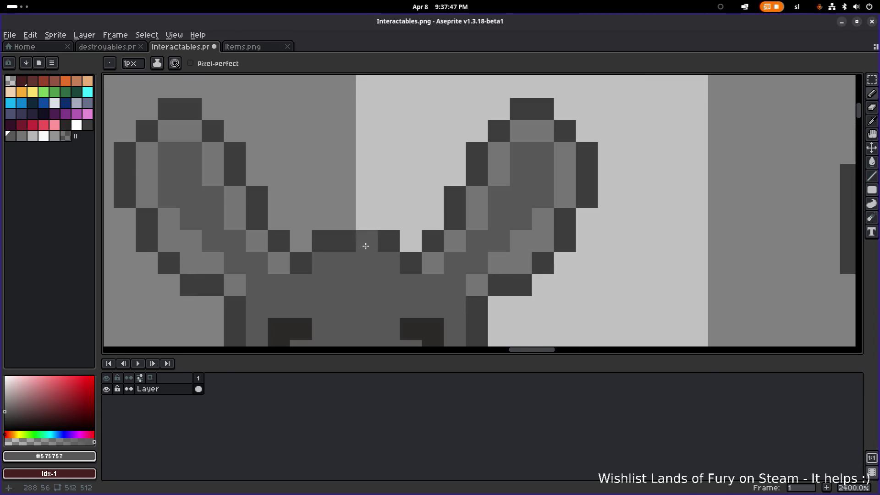
pyautogui.keyDown('alt'); pyautogui.click(365, 244); pyautogui.keyUp('alt')
pyautogui.moveTo(324, 258)
pyautogui.mouseDown()
pyautogui.moveTo(390, 258)
pyautogui.moveTo(324, 240)
pyautogui.mouseUp()
pyautogui.press('e')
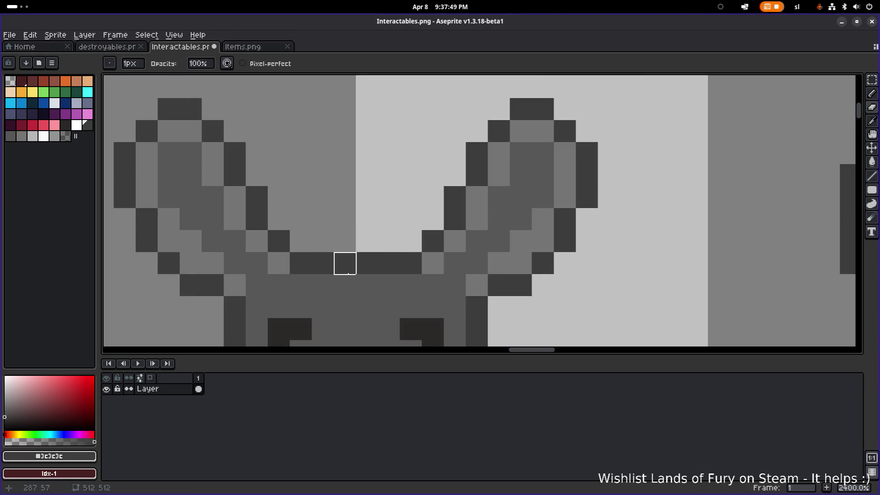
pyautogui.scroll(-3, 385, 267)
pyautogui.scroll(-5, 384, 267)
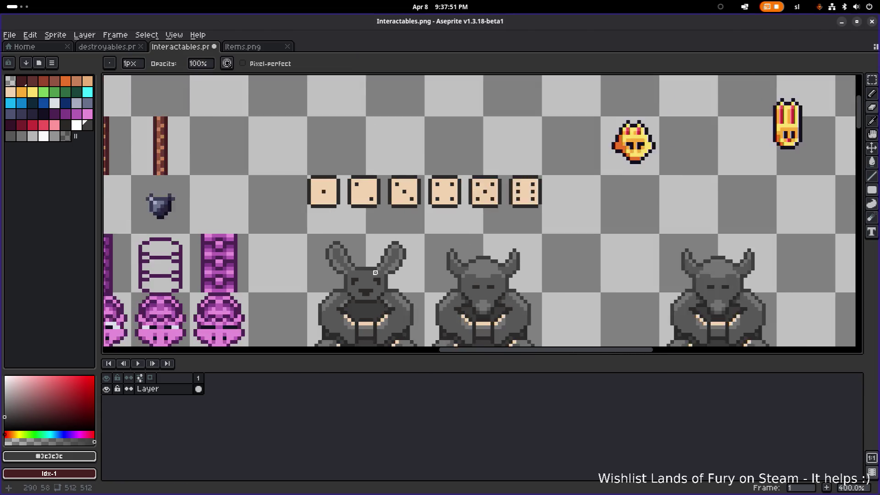
pyautogui.scroll(1, 393, 271)
pyautogui.scroll(-1, 431, 267)
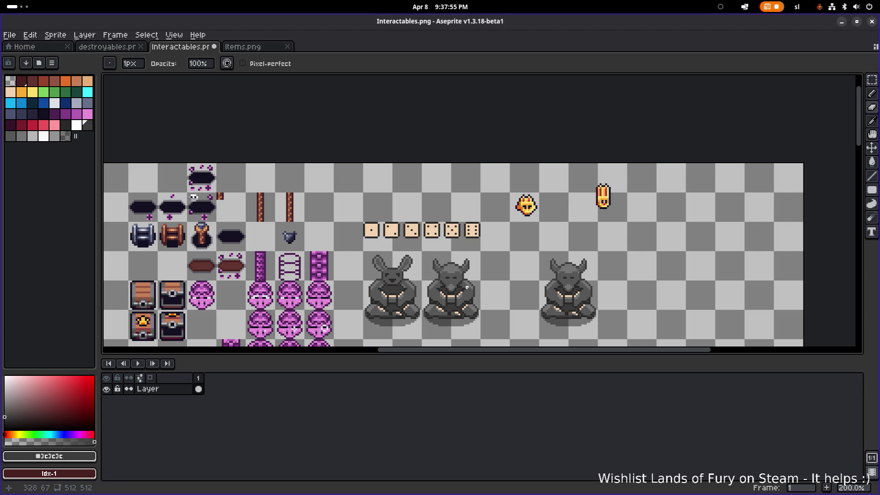
pyautogui.scroll(1, 467, 287)
pyautogui.scroll(2, 381, 273)
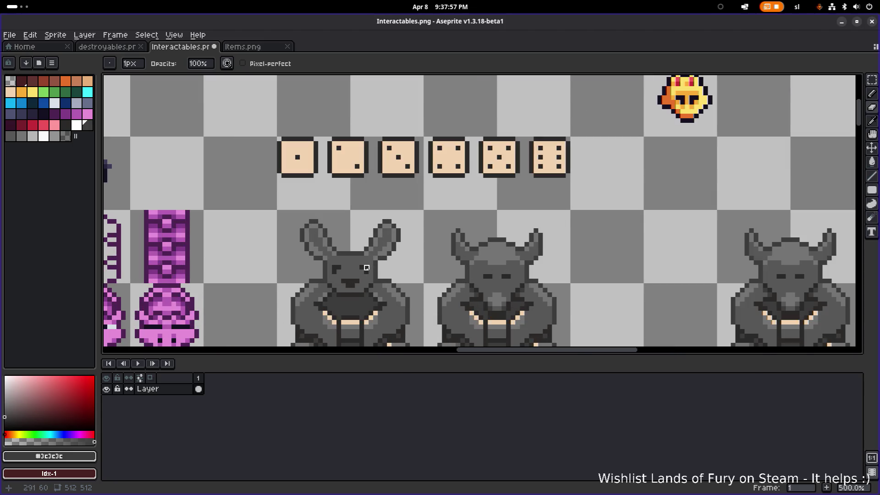
pyautogui.scroll(-1, 367, 272)
pyautogui.scroll(6, 394, 271)
# - Compare the darkest grey #2b2928 with outline grey #3c3c3c and zoom out to check the joined ears
pyautogui.keyDown('alt'); pyautogui.click(383, 247); pyautogui.keyUp('alt')
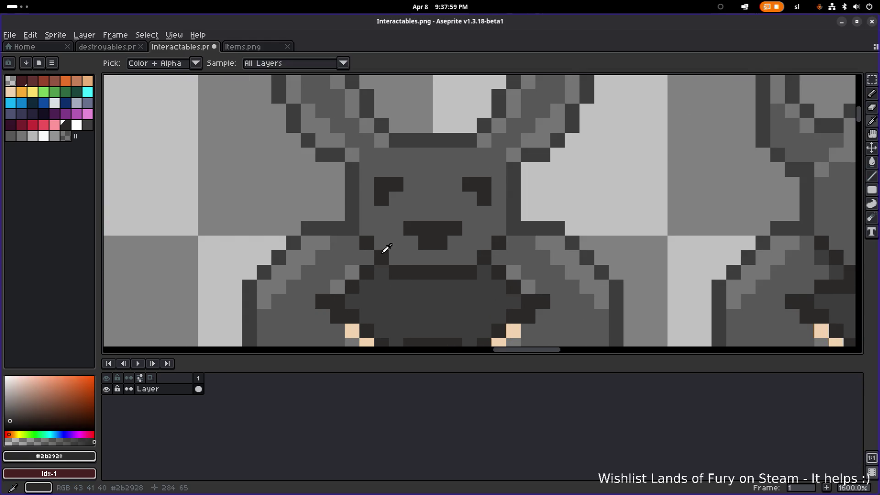
pyautogui.scroll(-1, 449, 207)
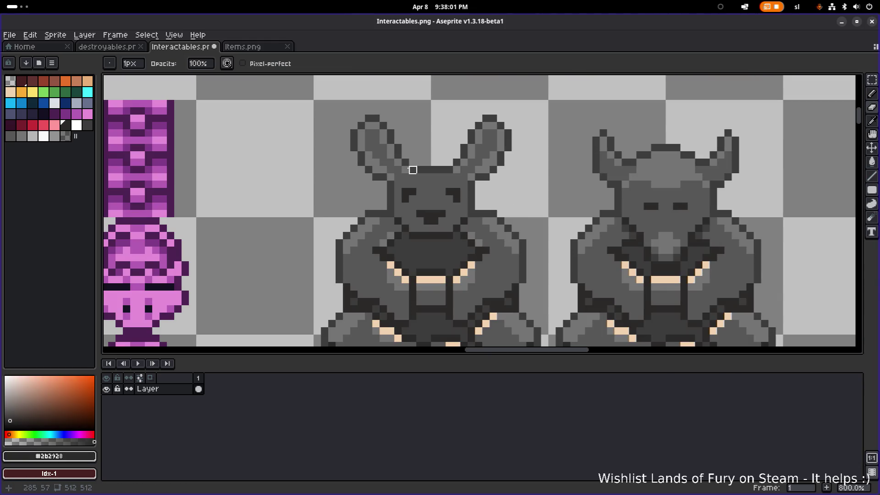
pyautogui.scroll(2, 412, 170)
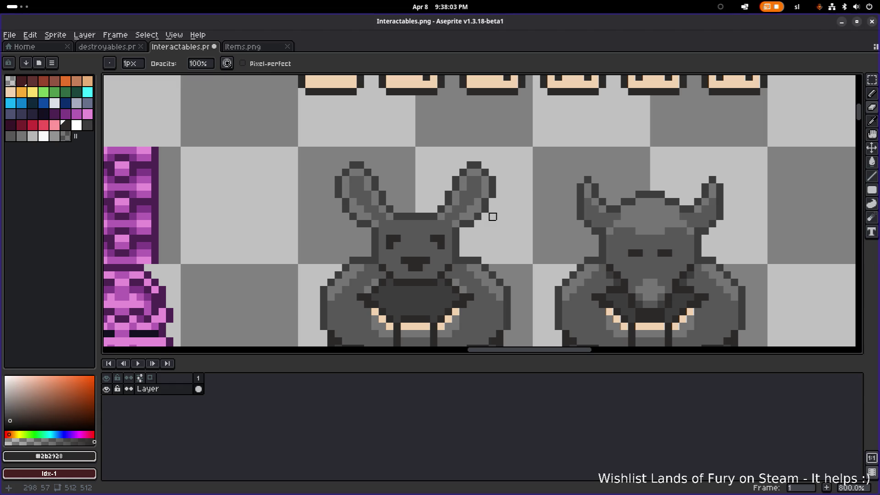
pyautogui.scroll(1, 492, 216)
pyautogui.keyDown('alt'); pyautogui.click(484, 217); pyautogui.keyUp('alt')
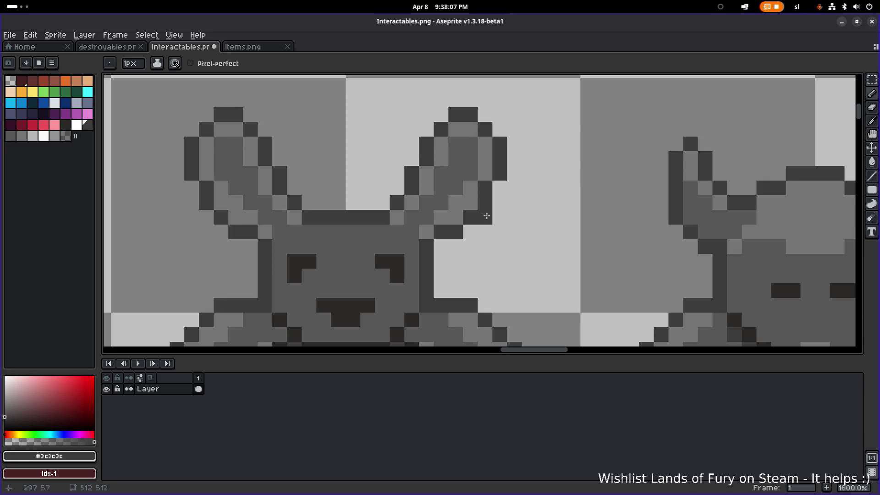
pyautogui.scroll(-3, 293, 210)
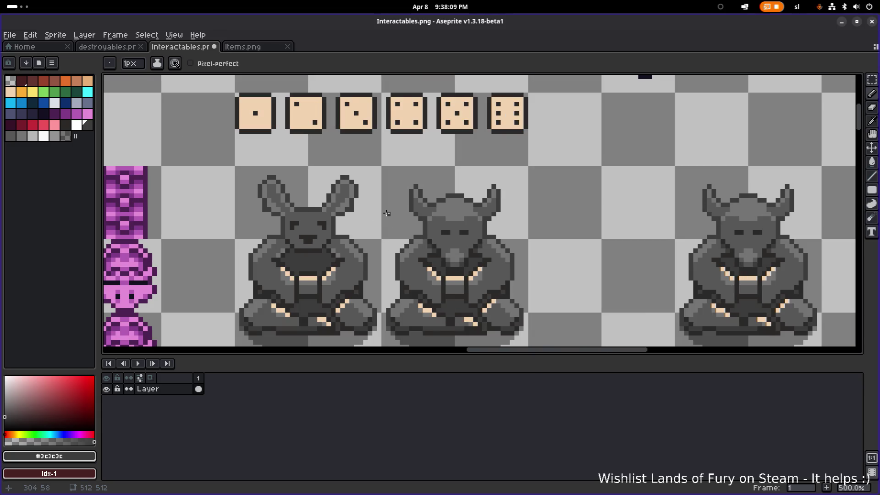
pyautogui.scroll(2, 293, 216)
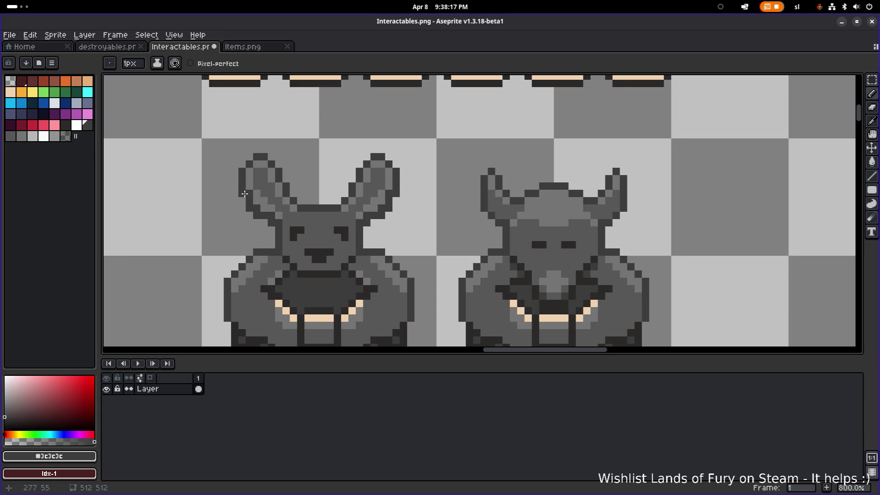
# - Sample the light, medium and dark outline greys from the rabbit statue's ears
pyautogui.keyDown('alt'); pyautogui.click(256, 197); pyautogui.keyUp('alt')
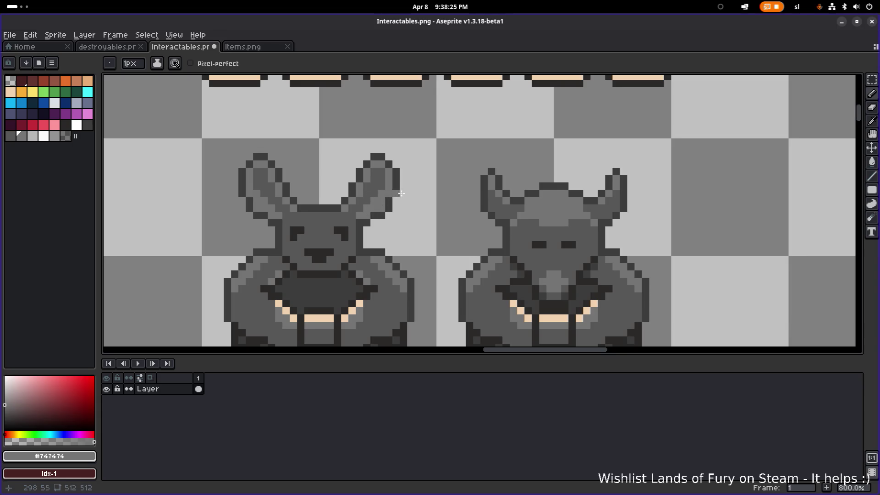
pyautogui.scroll(-3, 435, 201)
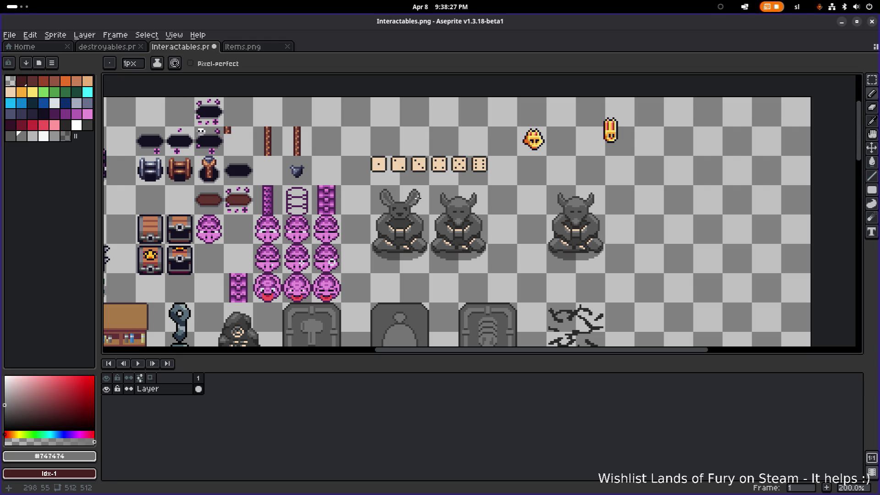
pyautogui.scroll(3, 411, 195)
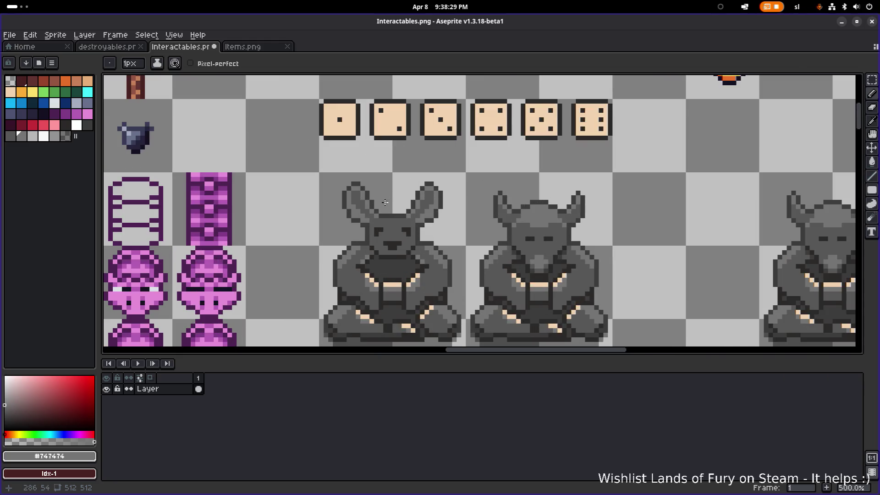
pyautogui.scroll(3, 360, 204)
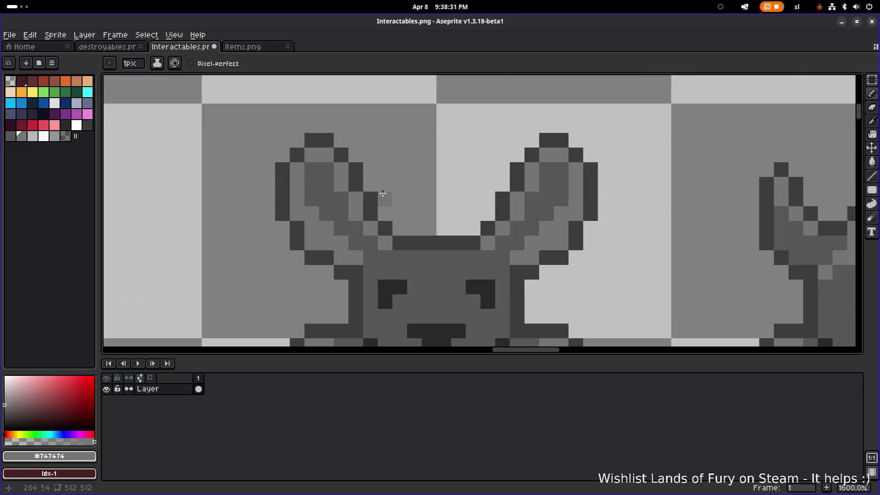
pyautogui.scroll(-1, 359, 215)
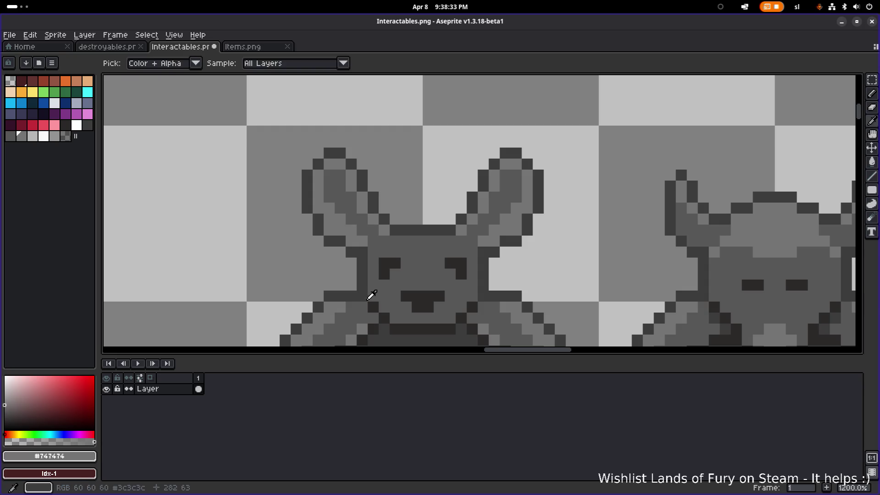
pyautogui.keyDown('alt'); pyautogui.click(369, 295); pyautogui.keyUp('alt')
pyautogui.scroll(-4, 357, 242)
pyautogui.scroll(4, 375, 232)
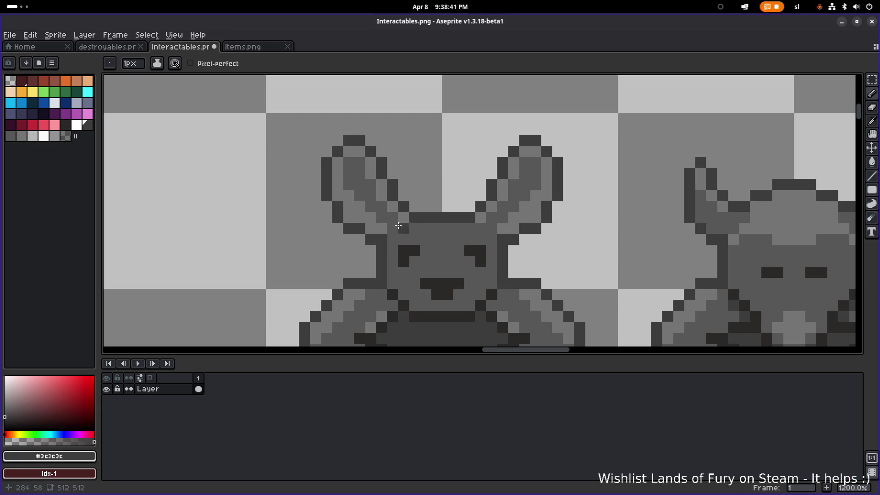
pyautogui.keyDown('alt'); pyautogui.click(389, 204); pyautogui.keyUp('alt')
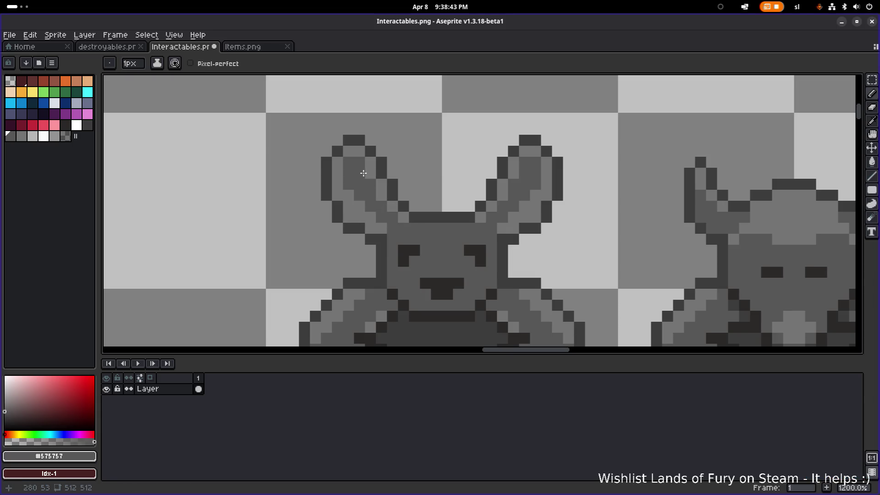
pyautogui.scroll(-5, 390, 230)
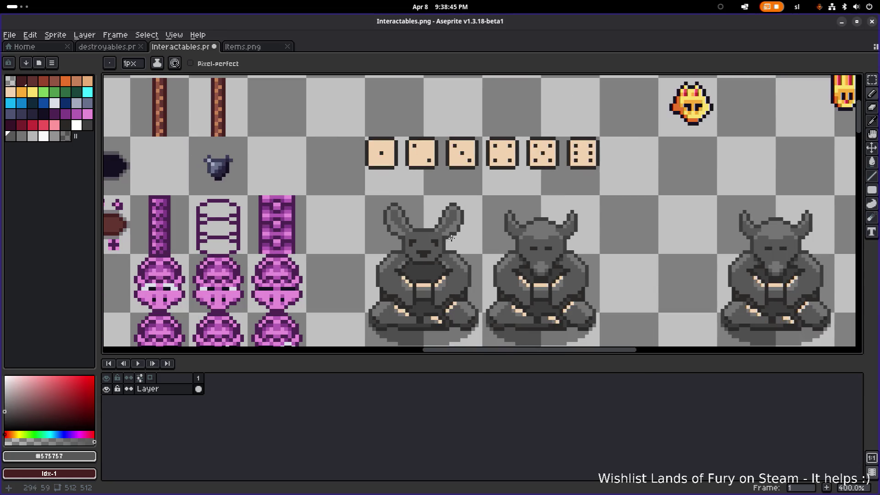
pyautogui.scroll(5, 476, 237)
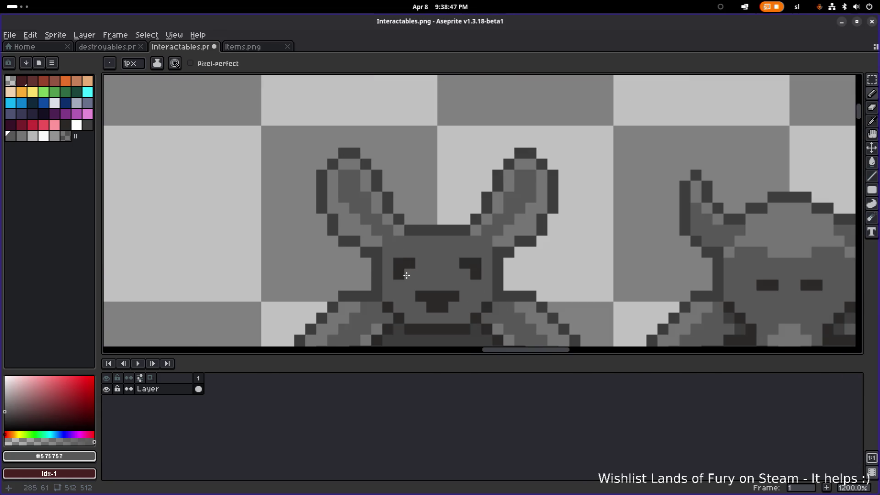
pyautogui.keyDown('alt'); pyautogui.click(365, 246); pyautogui.keyUp('alt')
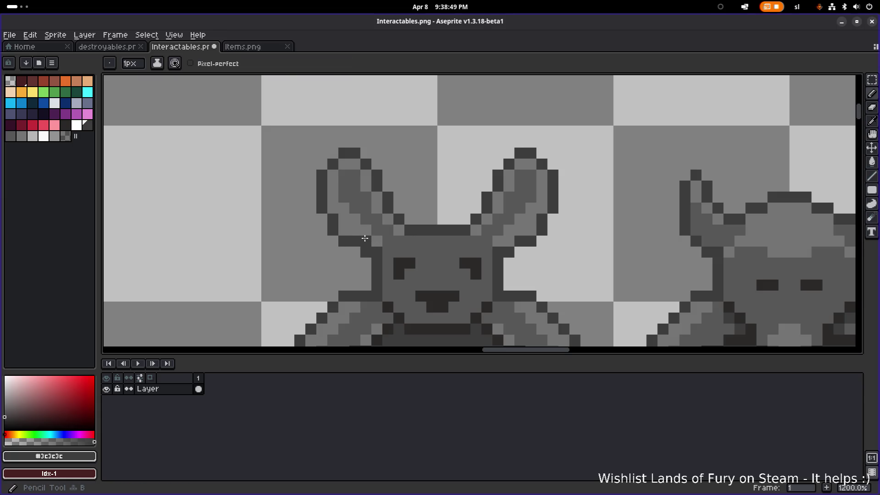
# - Pencil dark grey pixels along the rabbit's ears, undoing and redoing the last stroke
pyautogui.moveTo(355, 230); pyautogui.dragTo(355, 230)
pyautogui.click(330, 207)
pyautogui.scroll(-5, 477, 236)
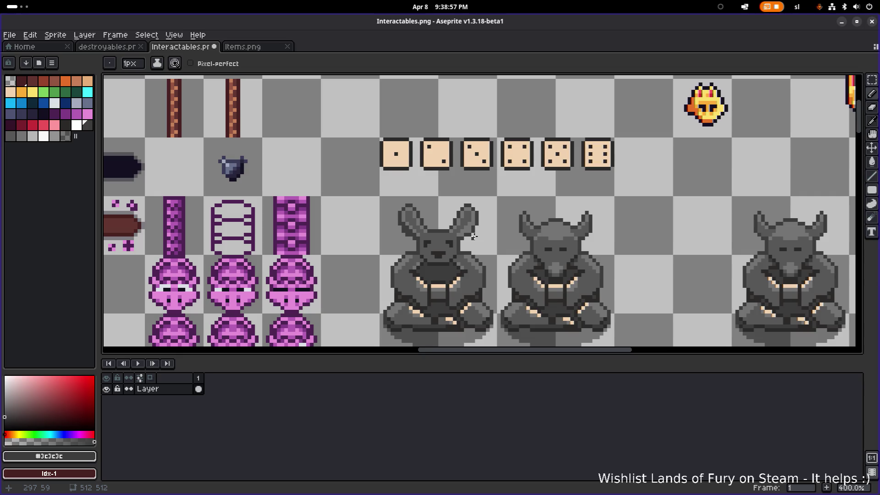
pyautogui.hotkey('ctrl', 'z')
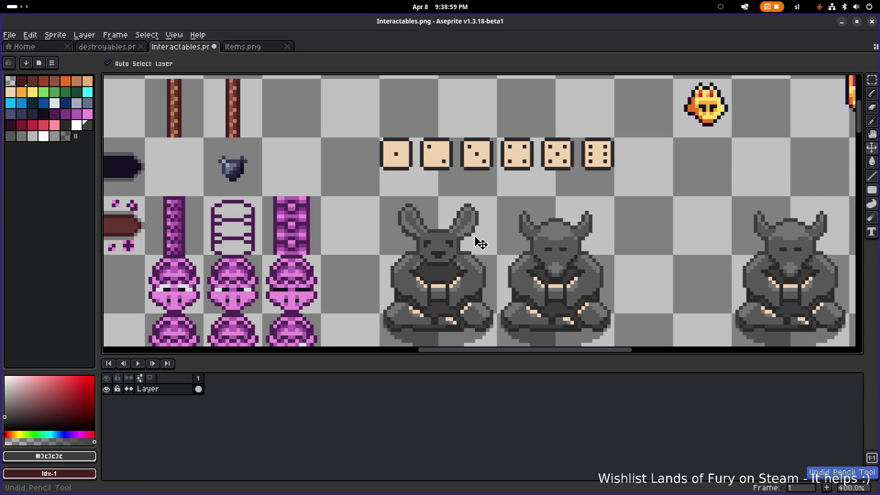
pyautogui.hotkey('ctrl', 'y')
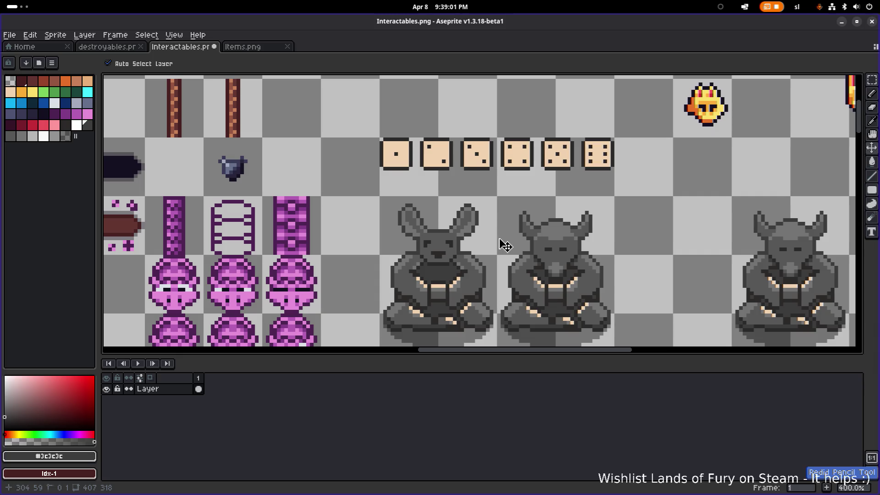
# - Save the Interactables sprite sheet with Ctrl+S
pyautogui.hotkey('ctrl', 's')
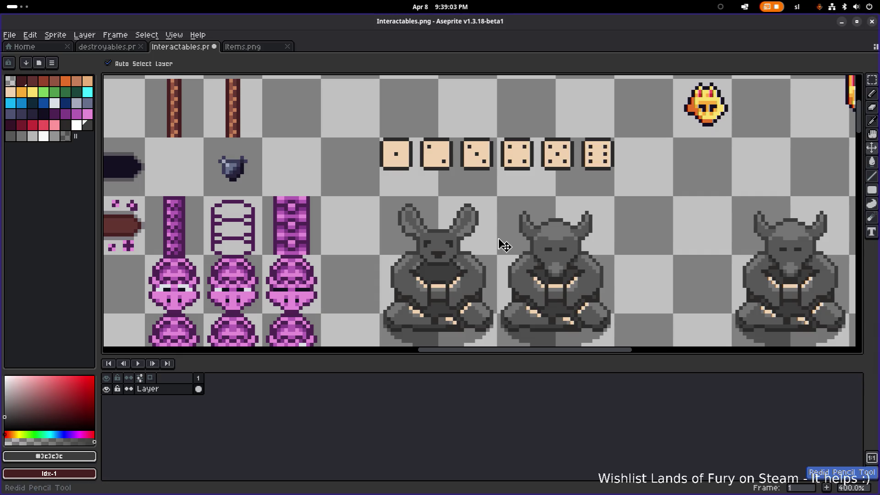
pyautogui.hscroll(3, 441, 225)
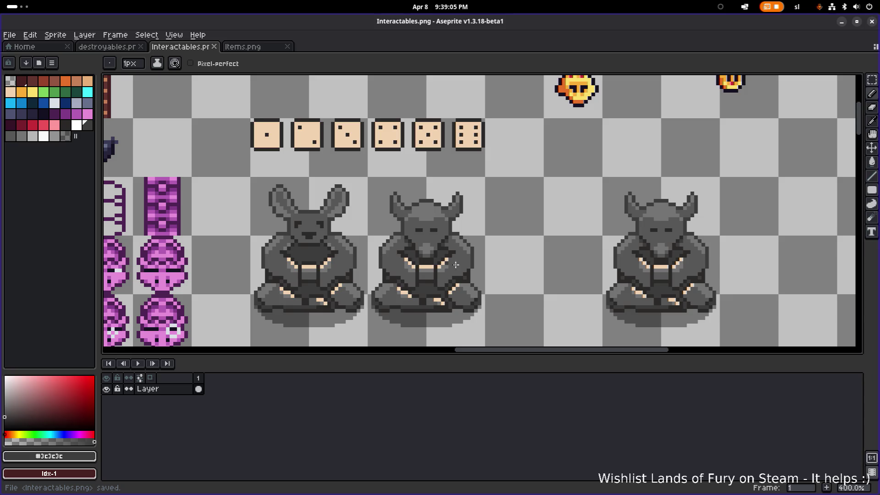
pyautogui.scroll(2, 456, 265)
pyautogui.scroll(-1, 491, 237)
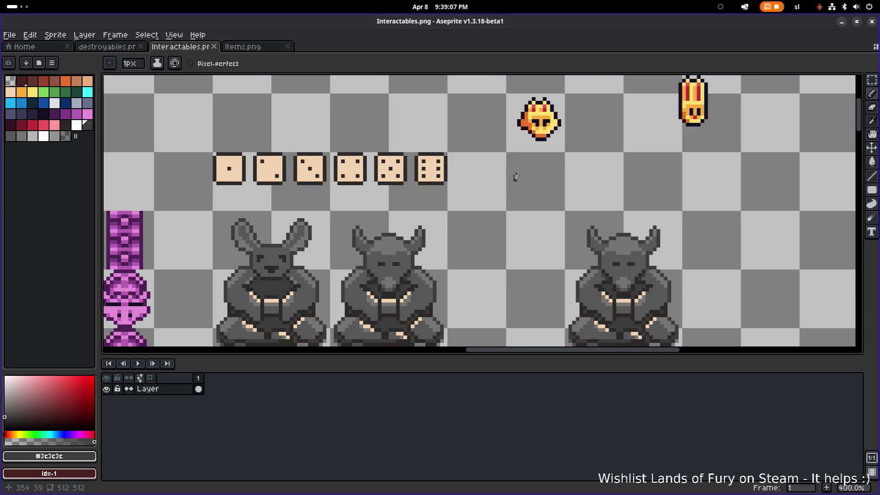
pyautogui.scroll(-1, 603, 167)
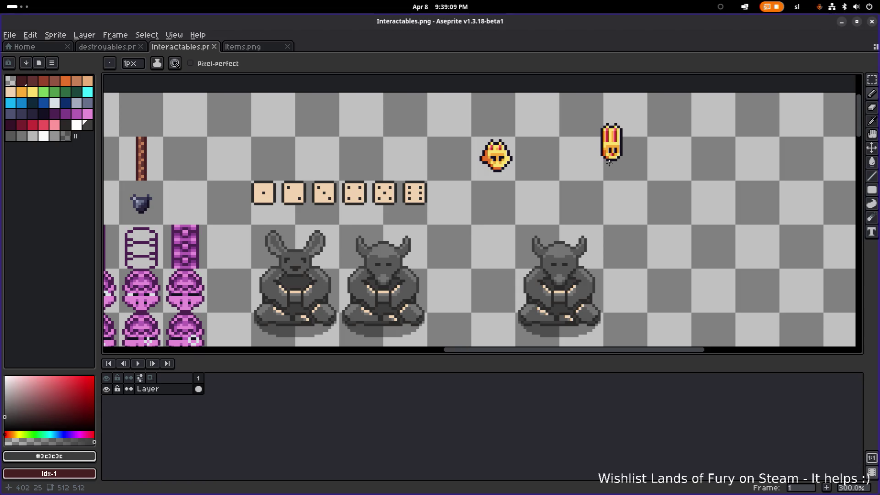
# - Copy the top-right bunny sprite down beside the dice row
pyautogui.press('m')
pyautogui.moveTo(593, 172)
pyautogui.mouseDown()
pyautogui.moveTo(633, 123)
pyautogui.moveTo(517, 215)
pyautogui.moveTo(468, 238)
pyautogui.mouseUp()
pyautogui.scroll(2, 474, 242)
pyautogui.scroll(-1, 513, 221)
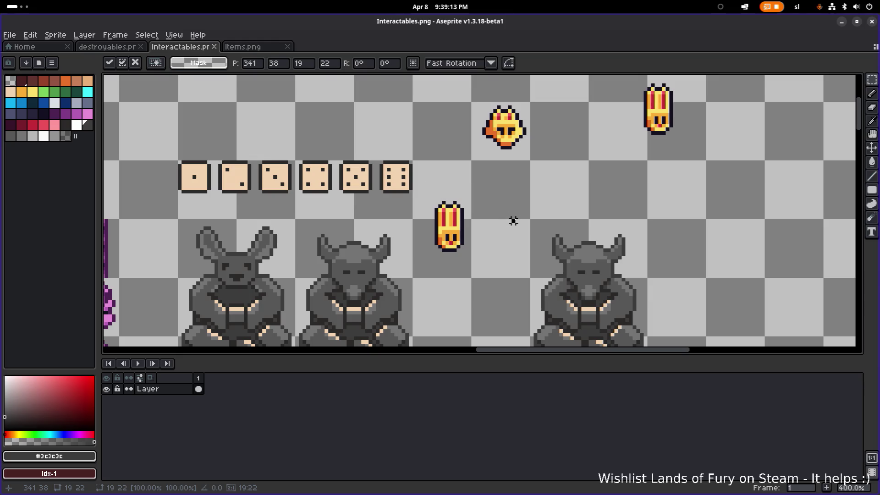
pyautogui.scroll(3, 457, 241)
# - Paint a dark outline pixel left of the copied bunny's eye
pyautogui.press('i')
pyautogui.click(454, 248)
pyautogui.press('b')
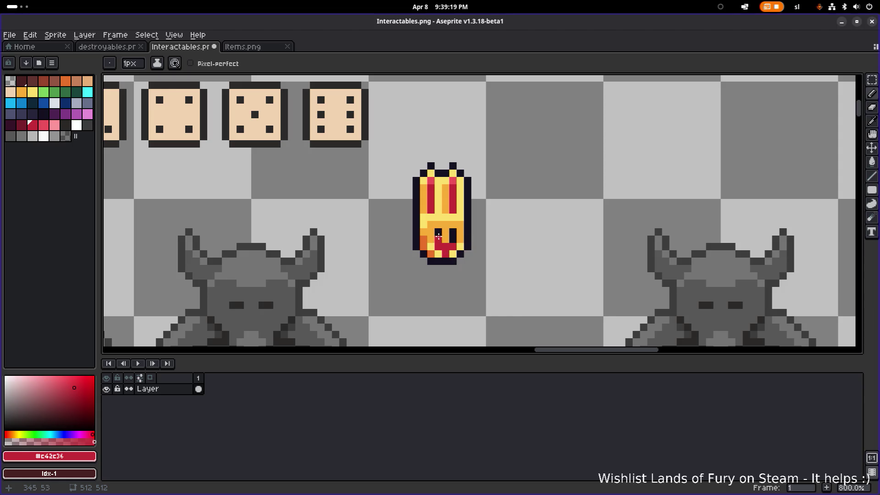
pyautogui.keyDown('alt'); pyautogui.click(437, 233); pyautogui.keyUp('alt')
pyautogui.click(431, 233)
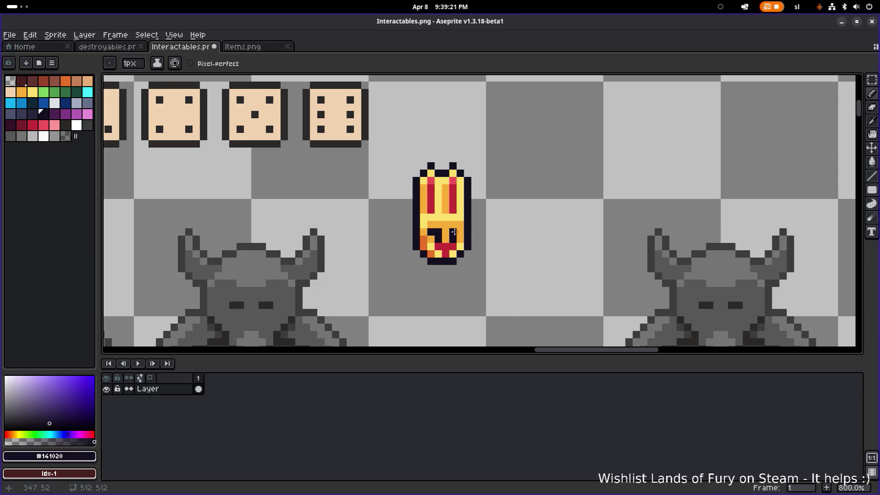
pyautogui.keyDown('alt'); pyautogui.click(452, 232); pyautogui.keyUp('alt')
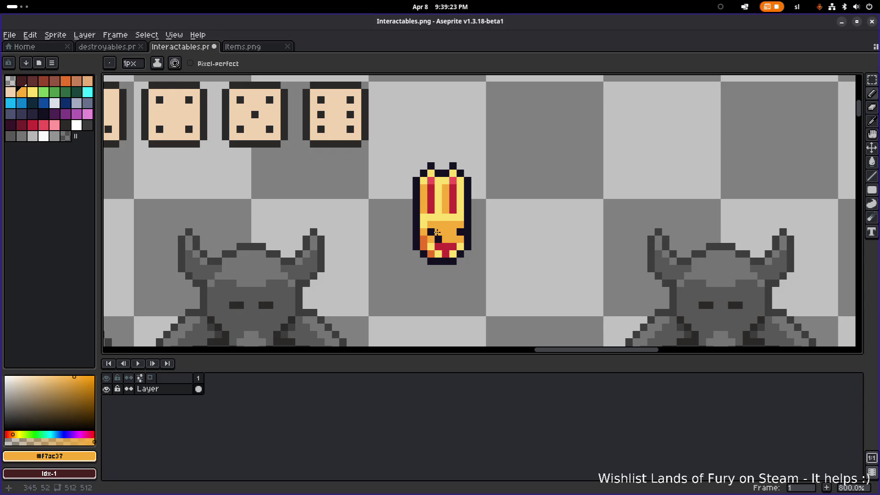
pyautogui.scroll(-2, 476, 230)
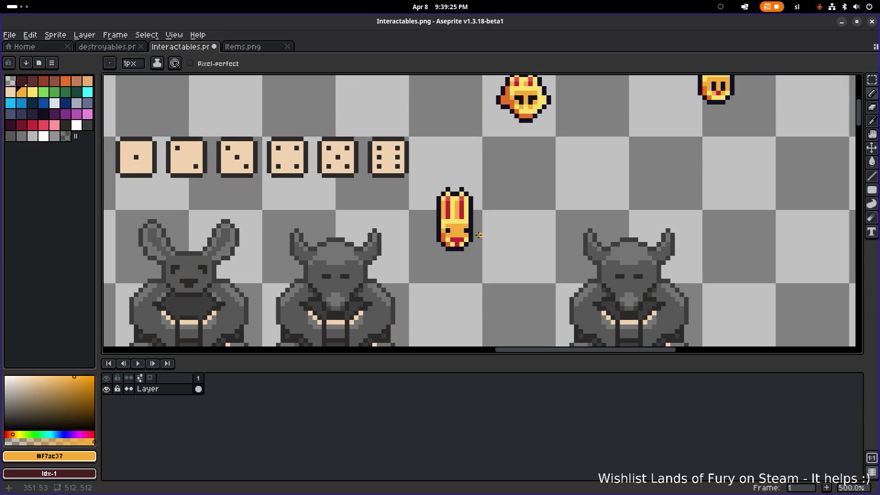
pyautogui.scroll(2, 477, 236)
# - Darken a pixel beside the bunny's left eye and repaint a neighbouring pixel orange
pyautogui.keyDown('alt'); pyautogui.click(431, 228); pyautogui.keyUp('alt')
pyautogui.click(424, 227)
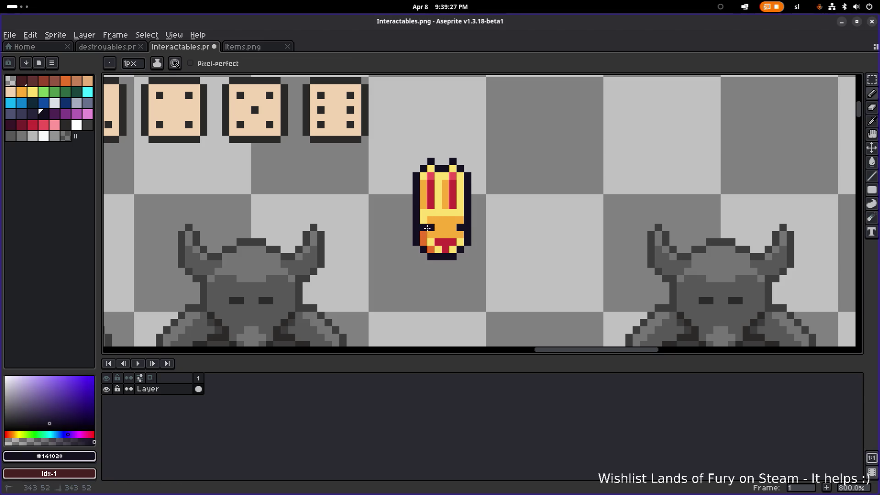
pyautogui.scroll(-2, 484, 226)
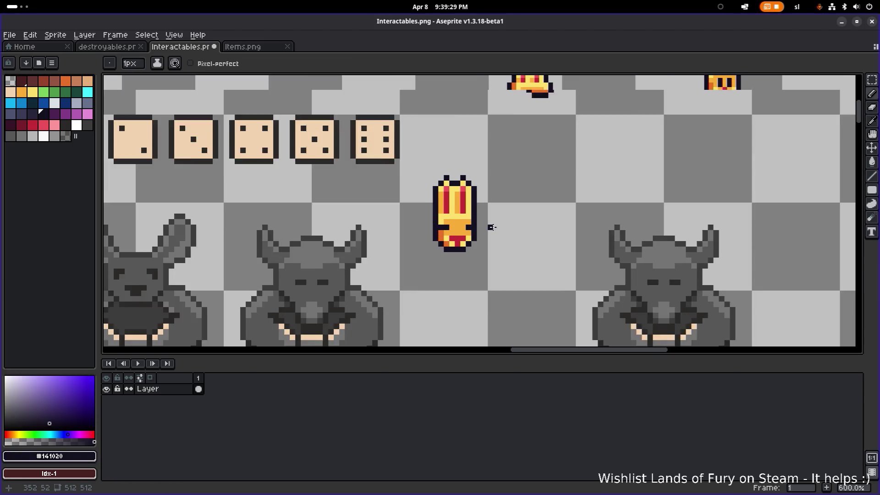
pyautogui.scroll(3, 482, 226)
pyautogui.scroll(-1, 483, 226)
pyautogui.keyDown('alt'); pyautogui.click(451, 226); pyautogui.keyUp('alt')
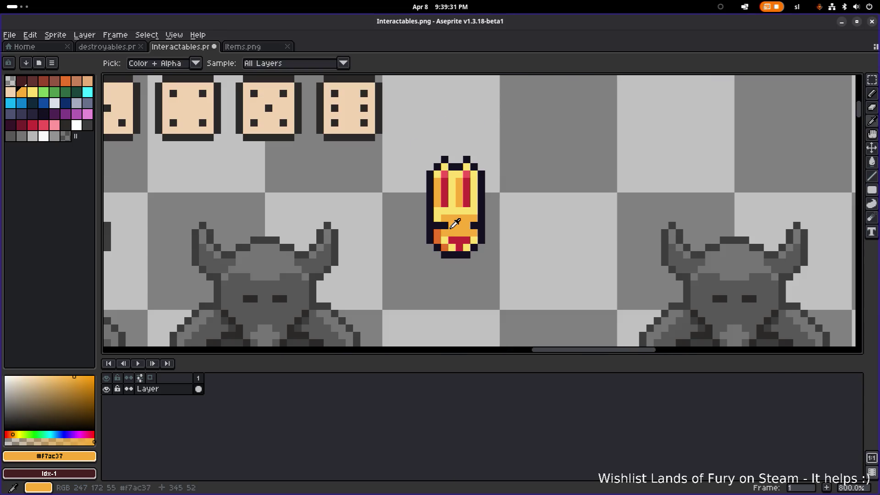
pyautogui.click(438, 226)
pyautogui.scroll(-4, 475, 226)
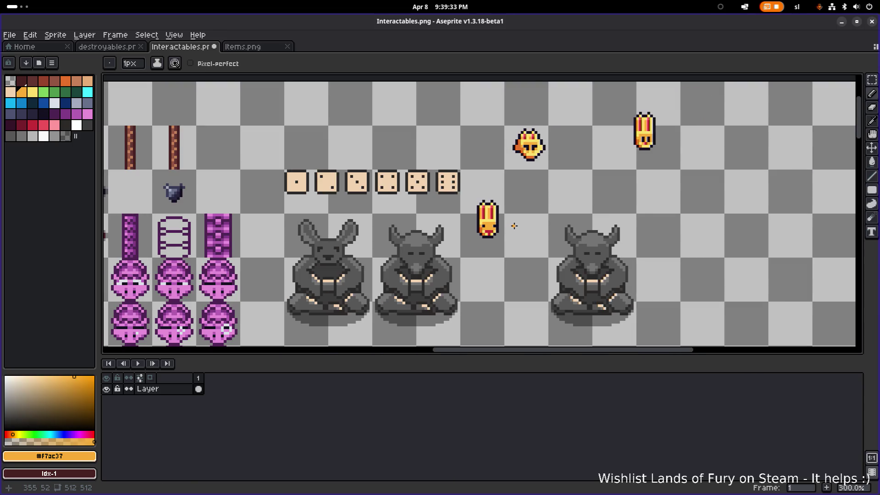
pyautogui.scroll(3, 500, 238)
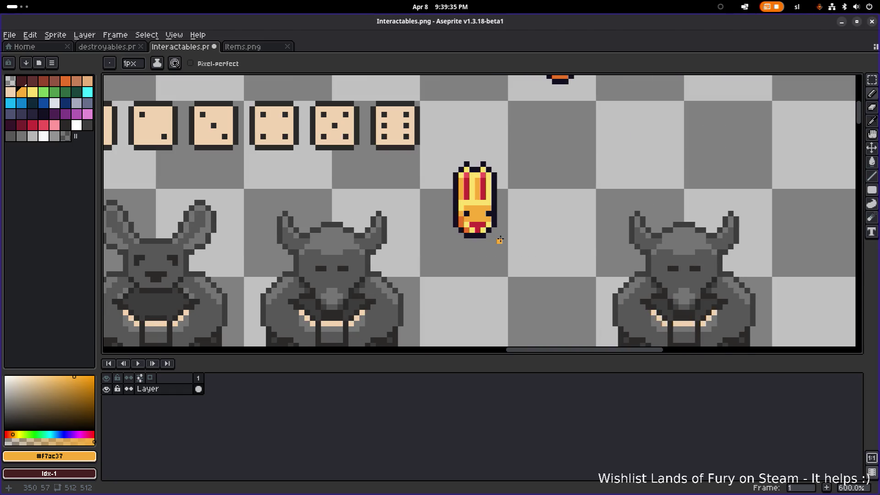
# - Select the copied bunny and reposition it next to the other bunny
pyautogui.press('m')
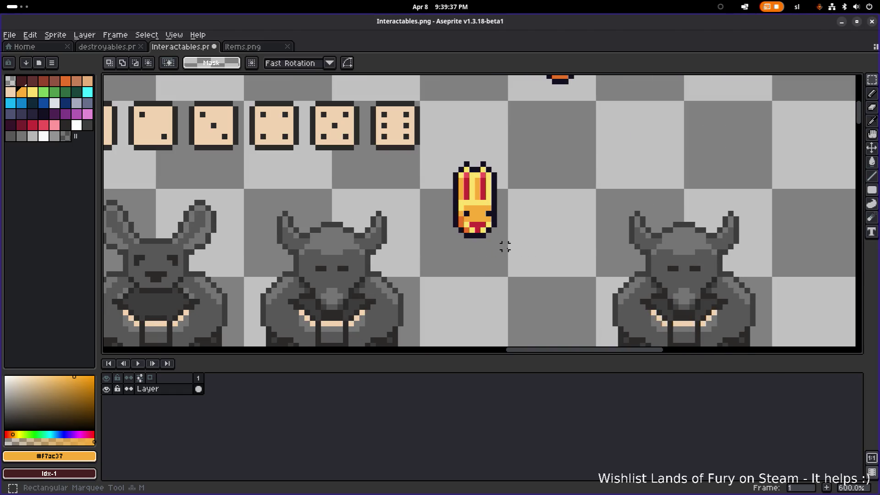
pyautogui.moveTo(515, 257); pyautogui.dragTo(444, 131)
pyautogui.scroll(-1, 460, 204)
pyautogui.moveTo(585, 188)
pyautogui.mouseDown()
pyautogui.moveTo(319, 232)
pyautogui.moveTo(582, 174)
pyautogui.mouseUp()
pyautogui.moveTo(659, 118); pyautogui.dragTo(501, 221)
pyautogui.scroll(-2, 562, 190)
pyautogui.moveTo(476, 278)
pyautogui.mouseDown()
pyautogui.moveTo(584, 204)
pyautogui.moveTo(476, 208)
pyautogui.moveTo(613, 191)
pyautogui.moveTo(572, 187)
pyautogui.moveTo(592, 216)
pyautogui.moveTo(581, 204)
pyautogui.mouseUp()
pyautogui.scroll(4, 613, 191)
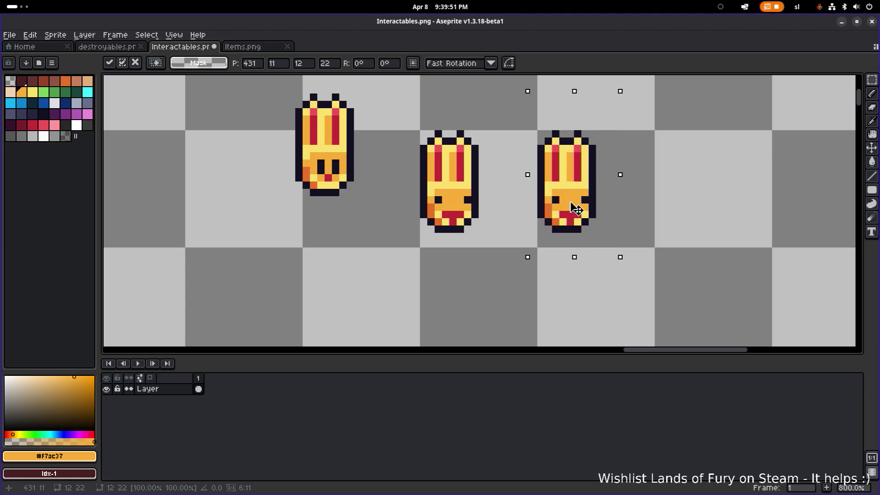
pyautogui.scroll(-2, 581, 204)
pyautogui.moveTo(621, 233)
pyautogui.mouseDown()
pyautogui.moveTo(549, 219)
pyautogui.moveTo(551, 234)
pyautogui.moveTo(589, 244)
pyautogui.mouseUp()
pyautogui.scroll(2, 549, 219)
# - Scale the bunny copy to about 16x29, overlay it on the first statue, then delete it
pyautogui.moveTo(599, 246)
pyautogui.mouseDown()
pyautogui.moveTo(666, 283)
pyautogui.moveTo(637, 246)
pyautogui.mouseUp()
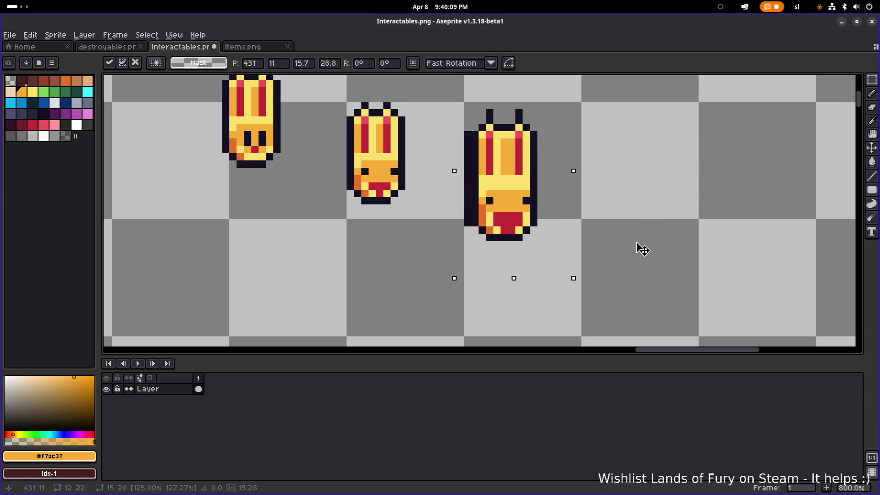
pyautogui.scroll(-4, 620, 237)
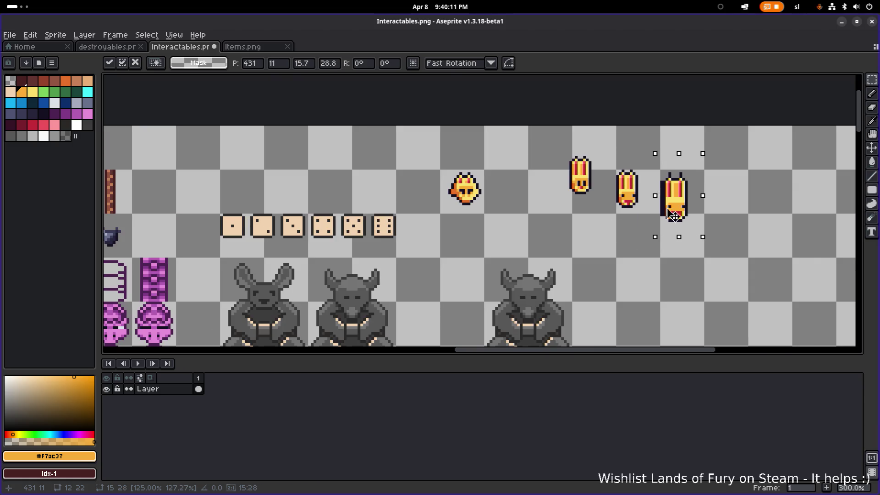
pyautogui.moveTo(694, 209)
pyautogui.mouseDown()
pyautogui.moveTo(285, 287)
pyautogui.moveTo(285, 297)
pyautogui.mouseUp()
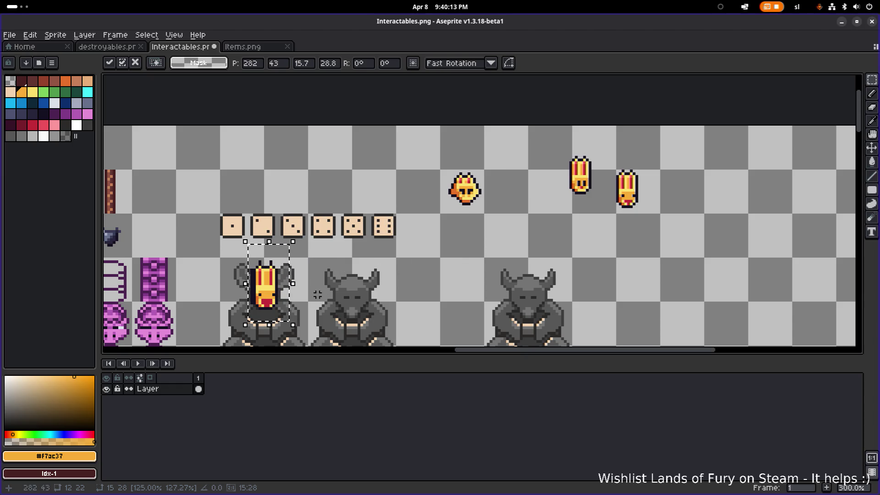
pyautogui.scroll(3, 306, 278)
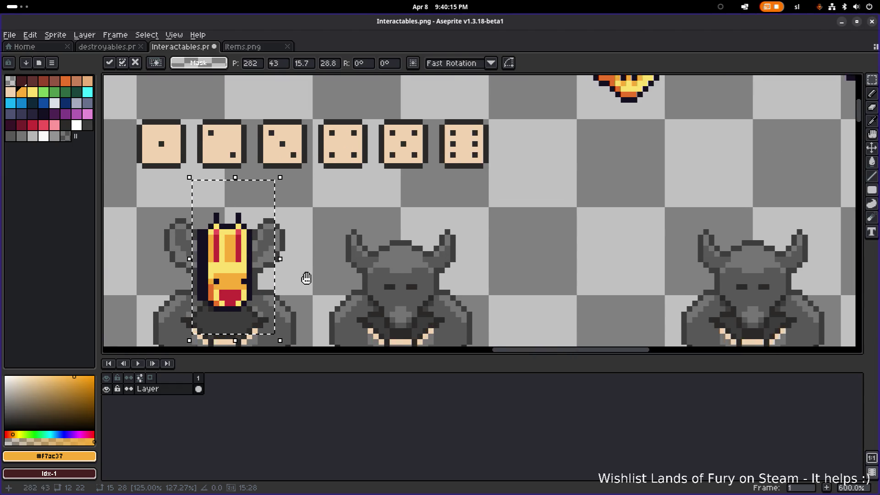
pyautogui.scroll(-1, 306, 278)
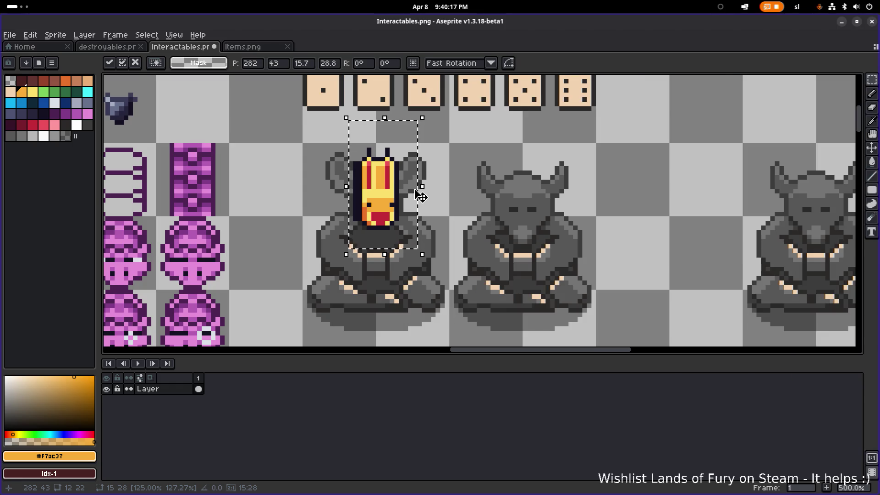
pyautogui.moveTo(398, 194)
pyautogui.mouseDown()
pyautogui.moveTo(617, 164)
pyautogui.moveTo(395, 196)
pyautogui.moveTo(687, 166)
pyautogui.moveTo(531, 223)
pyautogui.mouseUp()
pyautogui.press('Delete')
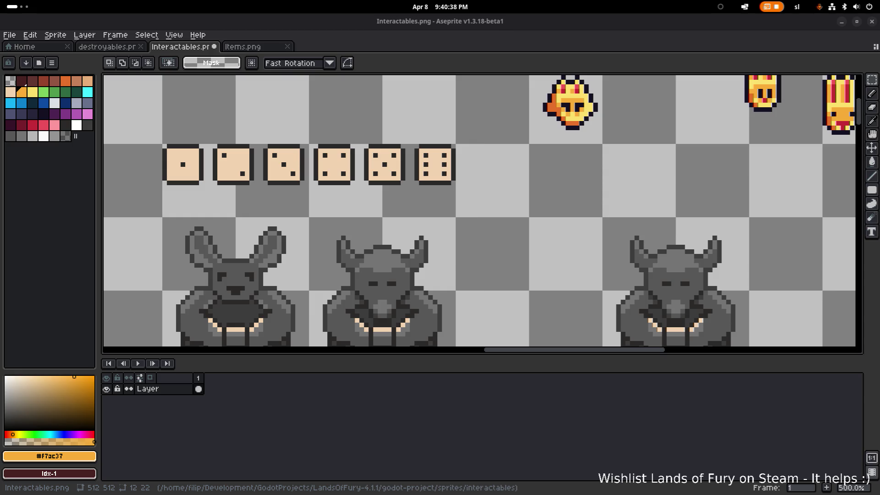
pyautogui.moveTo(352, 220)
pyautogui.mouseDown()
pyautogui.moveTo(415, 179)
pyautogui.moveTo(331, 205)
pyautogui.mouseUp()
# - Lengthen the middle statue's horn with a dark grey diagonal line from its tip
pyautogui.scroll(4, 348, 215)
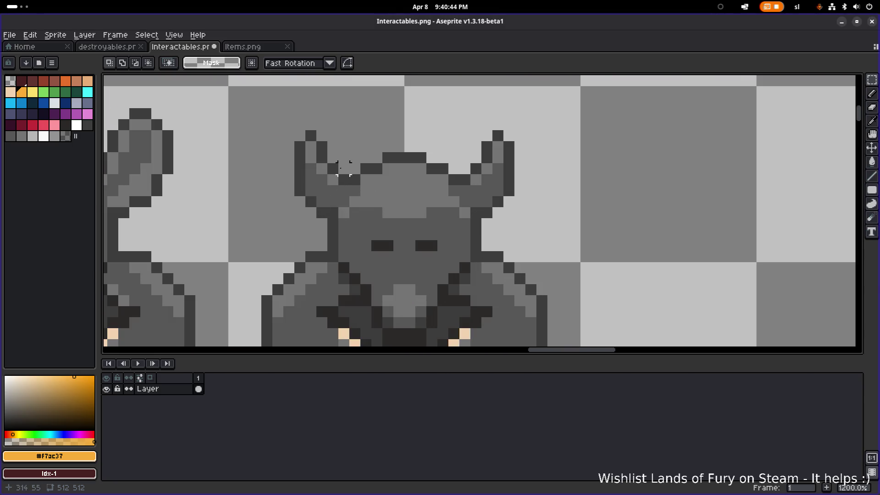
pyautogui.press('i')
pyautogui.click(325, 147)
pyautogui.press('b')
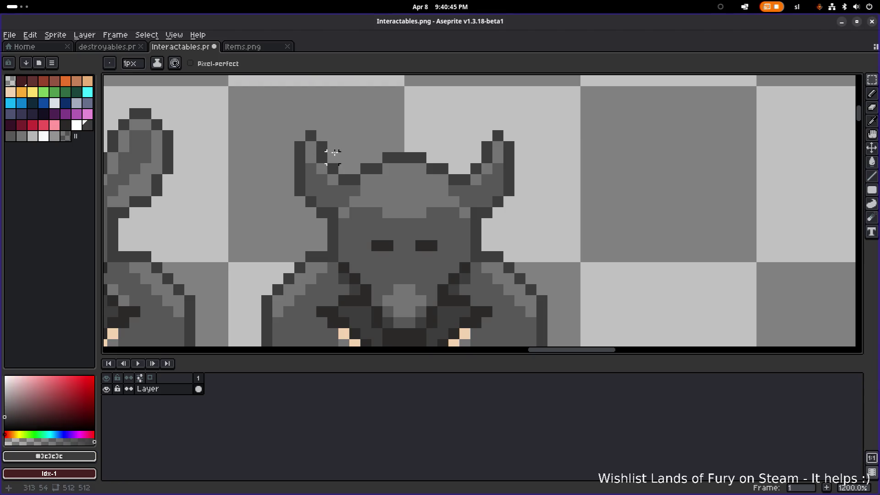
pyautogui.click(333, 147)
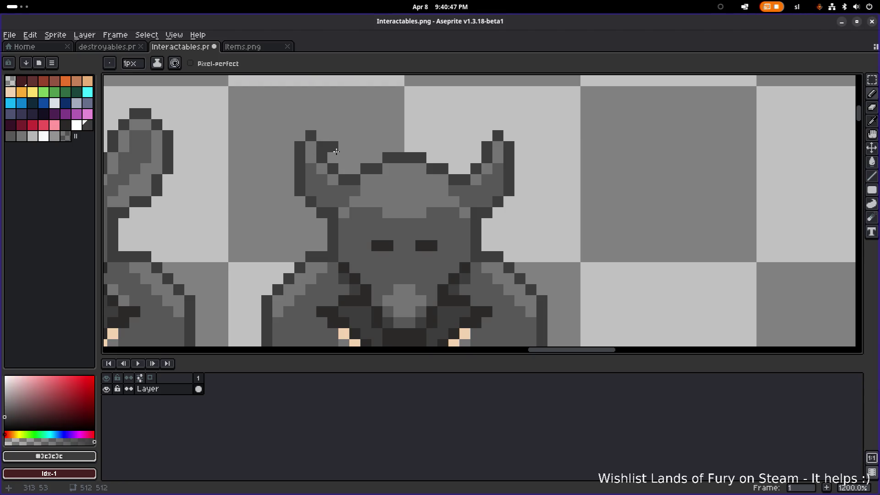
pyautogui.click(322, 124)
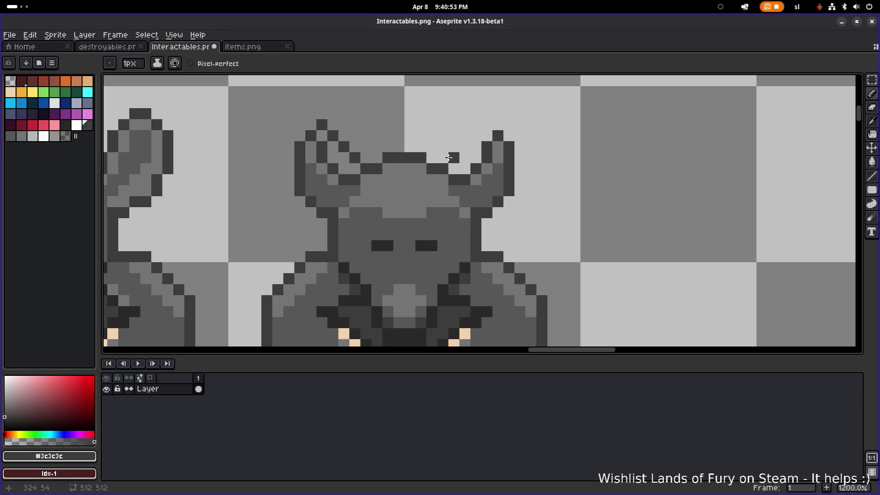
pyautogui.click(449, 157)
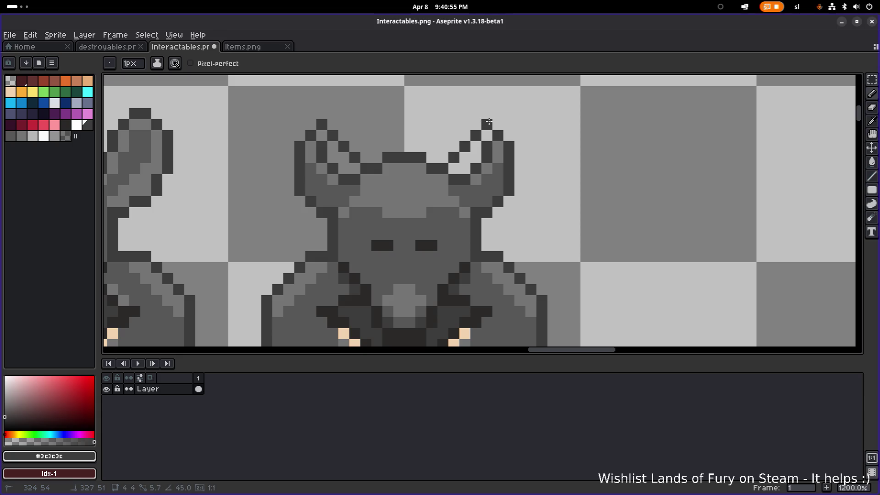
pyautogui.keyDown('shift'); pyautogui.click(488, 122); pyautogui.keyUp('shift')
pyautogui.scroll(-5, 364, 178)
pyautogui.scroll(5, 364, 179)
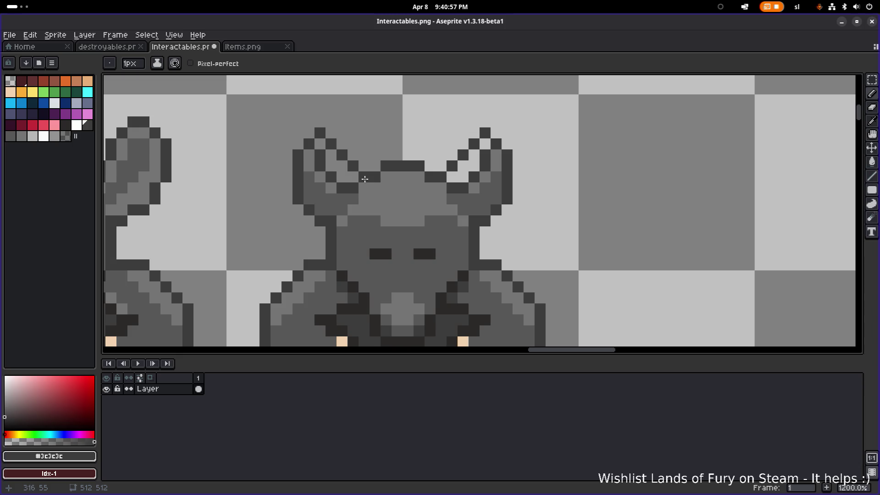
pyautogui.scroll(1, 362, 183)
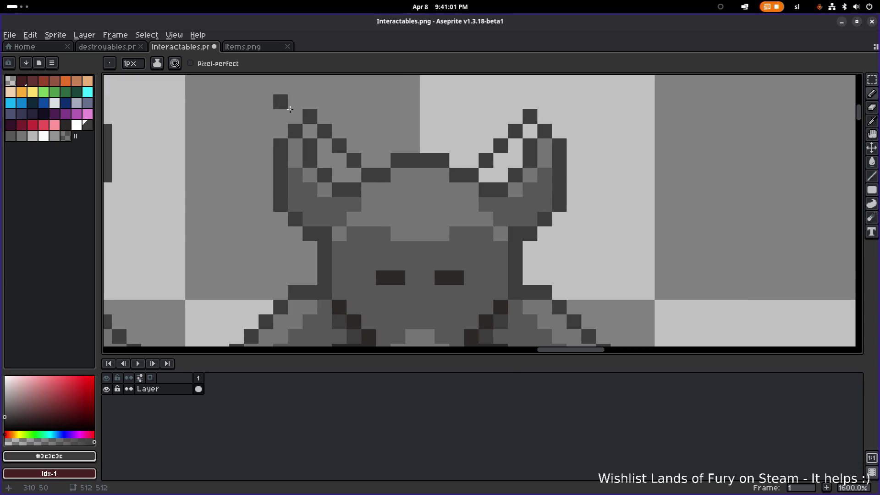
# - Extend both ear tips upward and add a vertical dark outline below the right tip
pyautogui.click(280, 88)
pyautogui.click(296, 102)
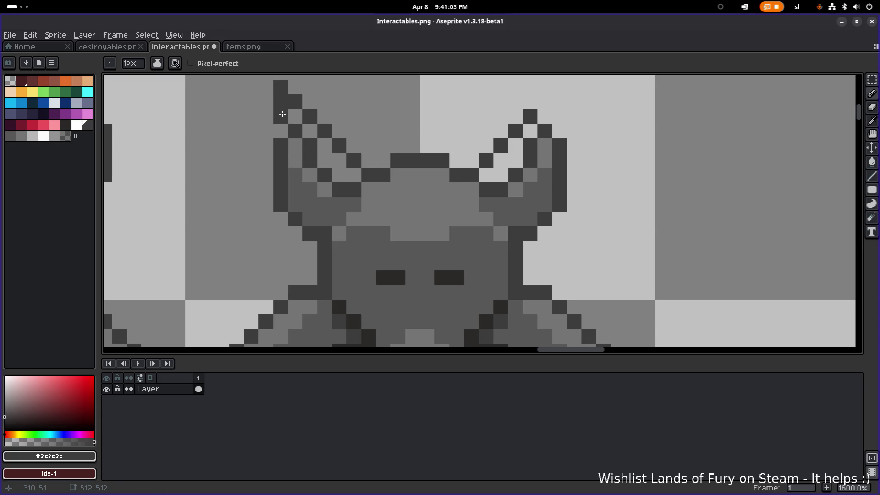
pyautogui.scroll(-3, 498, 173)
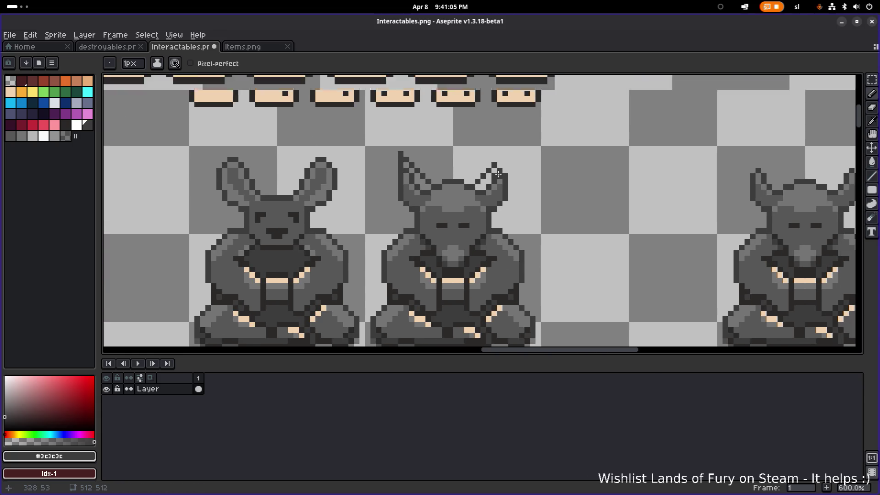
pyautogui.scroll(3, 498, 174)
pyautogui.keyDown('shift'); pyautogui.click(512, 133); pyautogui.keyUp('shift')
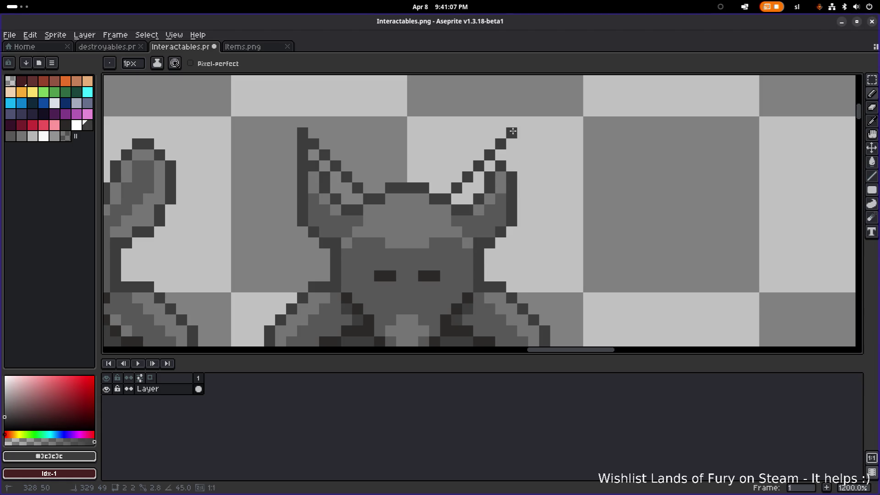
pyautogui.keyDown('shift'); pyautogui.click(512, 170); pyautogui.keyUp('shift')
pyautogui.moveTo(358, 198); pyautogui.dragTo(388, 167)
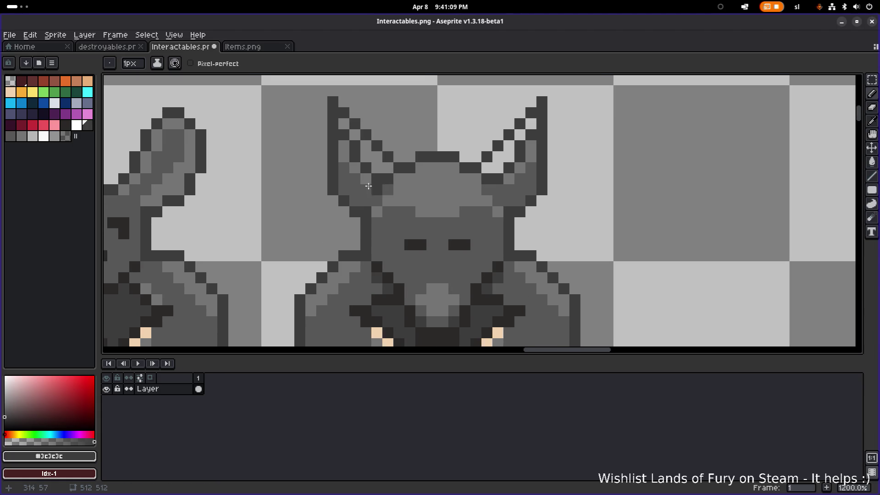
# - Add a dark forehead pixel and darken the nose's top-left pixel with #2b2928
pyautogui.click(420, 190)
pyautogui.scroll(-2, 425, 193)
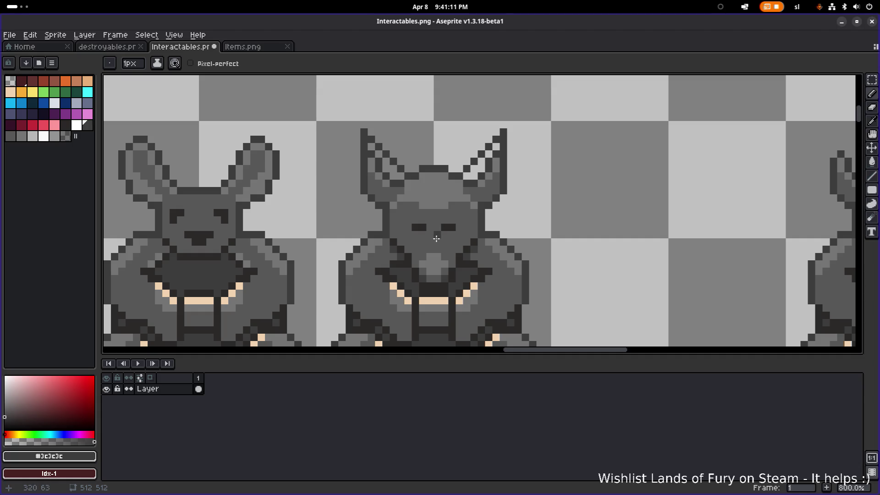
pyautogui.scroll(2, 440, 259)
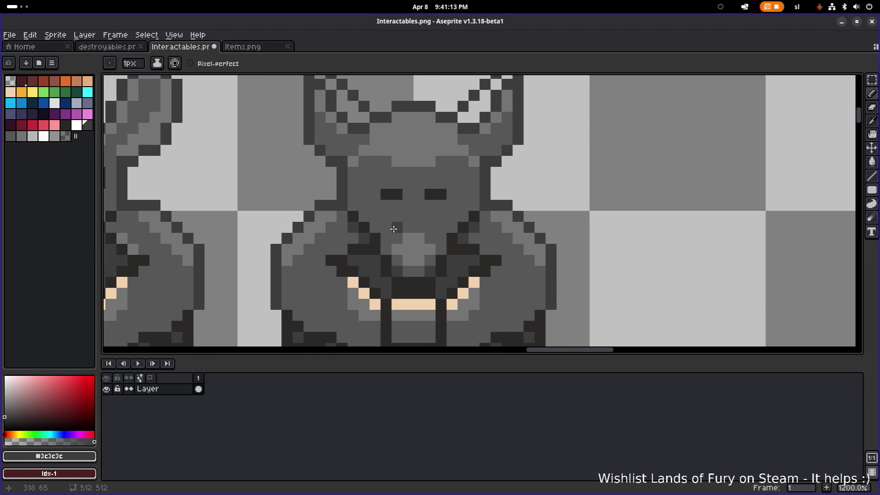
pyautogui.keyDown('alt'); pyautogui.click(377, 225); pyautogui.keyUp('alt')
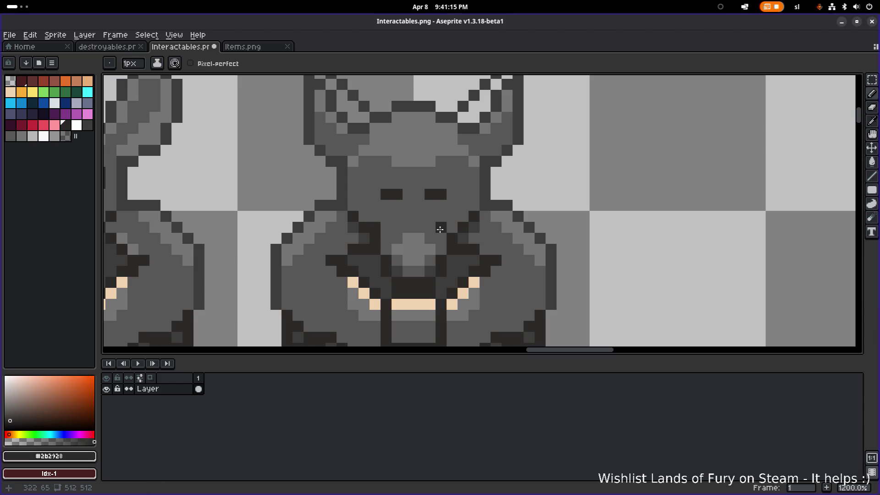
pyautogui.scroll(-5, 452, 227)
pyautogui.scroll(8, 447, 239)
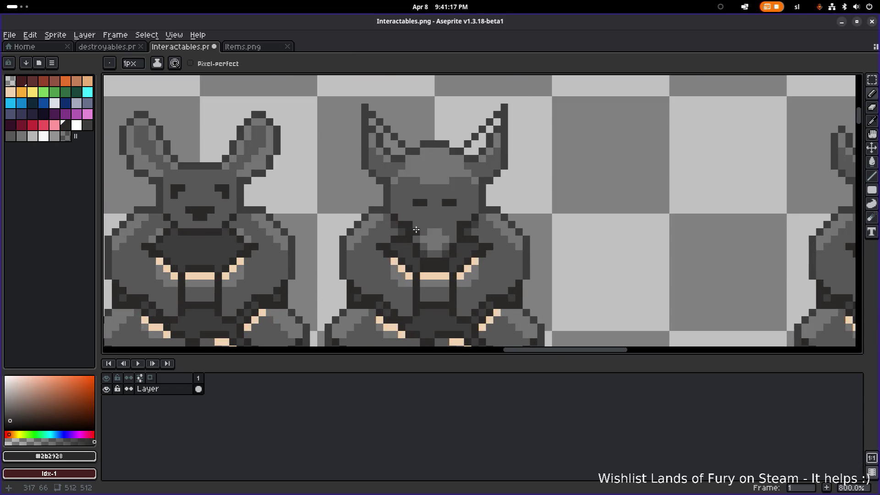
pyautogui.click(471, 243)
pyautogui.hscroll(4, 465, 238)
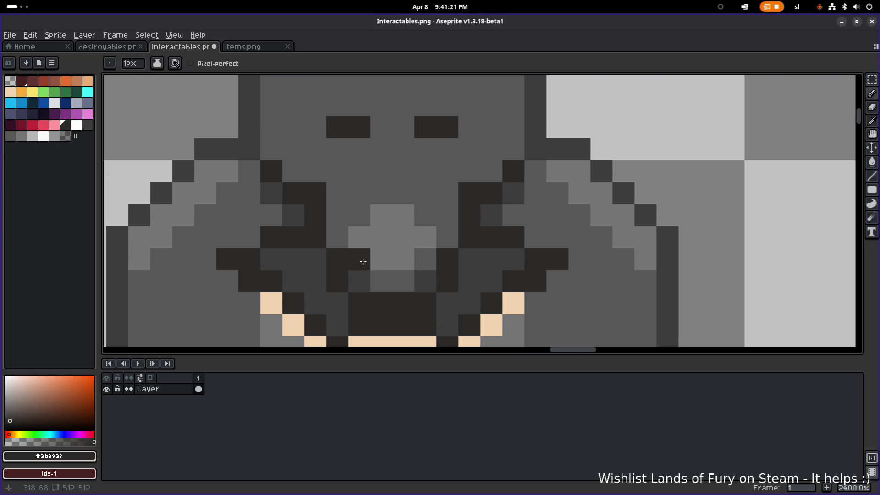
# - Paint dark pixels beside the nose and a short vertical stroke down the muzzle
pyautogui.moveTo(378, 272); pyautogui.dragTo(409, 276)
pyautogui.click(424, 259)
pyautogui.scroll(-5, 420, 257)
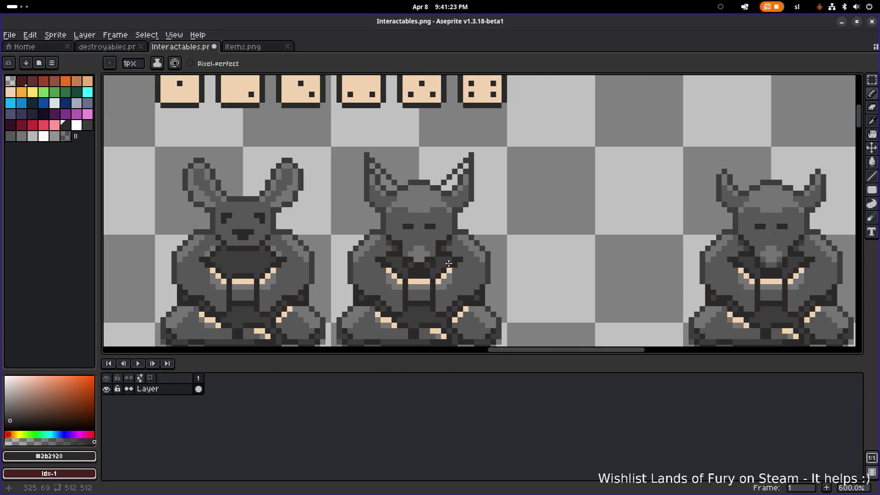
pyautogui.scroll(3, 403, 248)
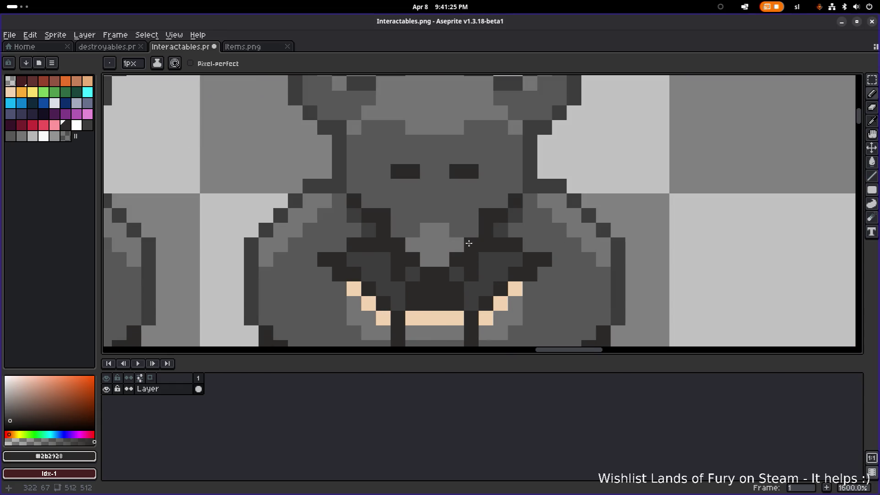
pyautogui.press('alt')
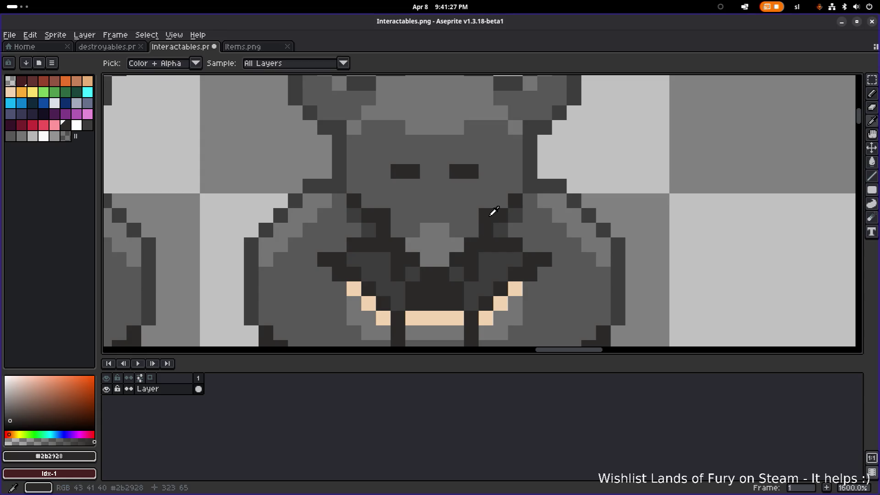
pyautogui.moveTo(471, 212); pyautogui.dragTo(471, 226)
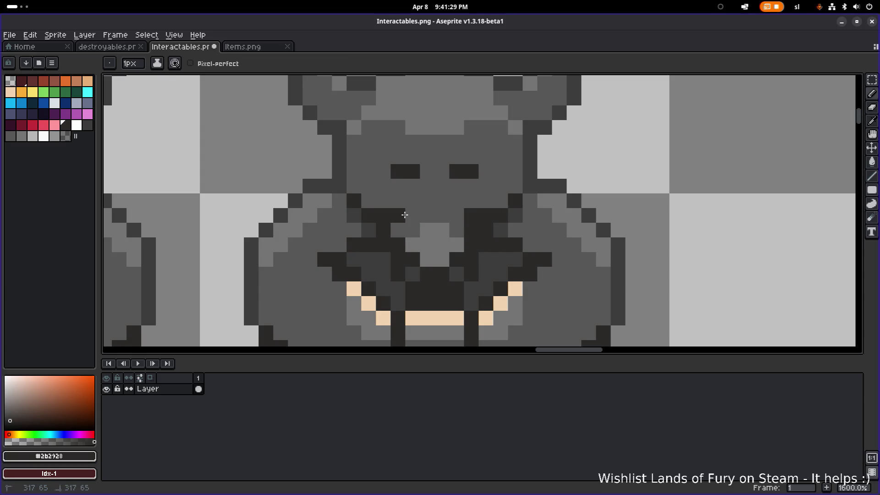
pyautogui.click(398, 229)
pyautogui.scroll(-4, 400, 227)
pyautogui.scroll(4, 403, 215)
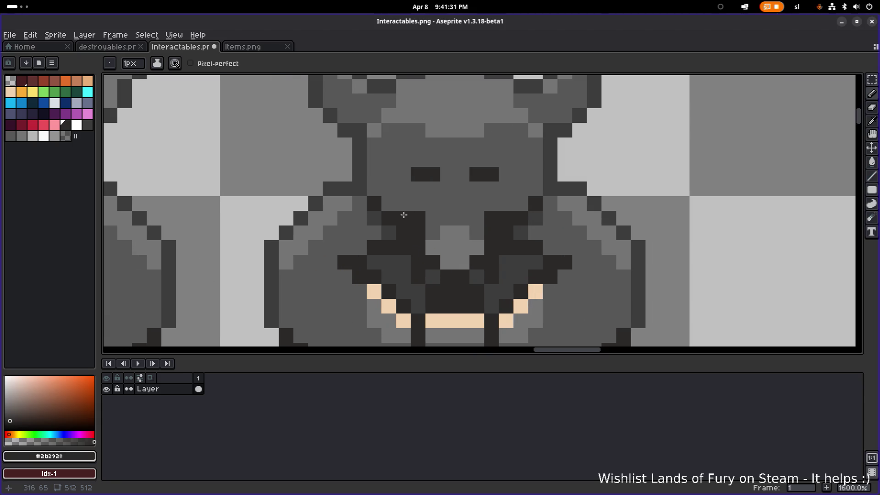
pyautogui.scroll(-4, 531, 211)
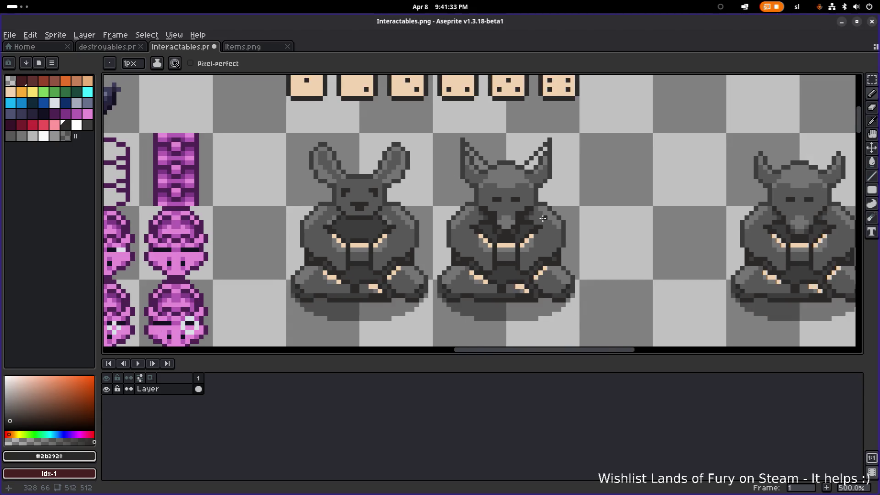
# - Try flood-filling the statue's face with dark #2b2928, then undo the fill
pyautogui.scroll(2, 424, 164)
pyautogui.keyDown('alt'); pyautogui.click(335, 155); pyautogui.keyUp('alt')
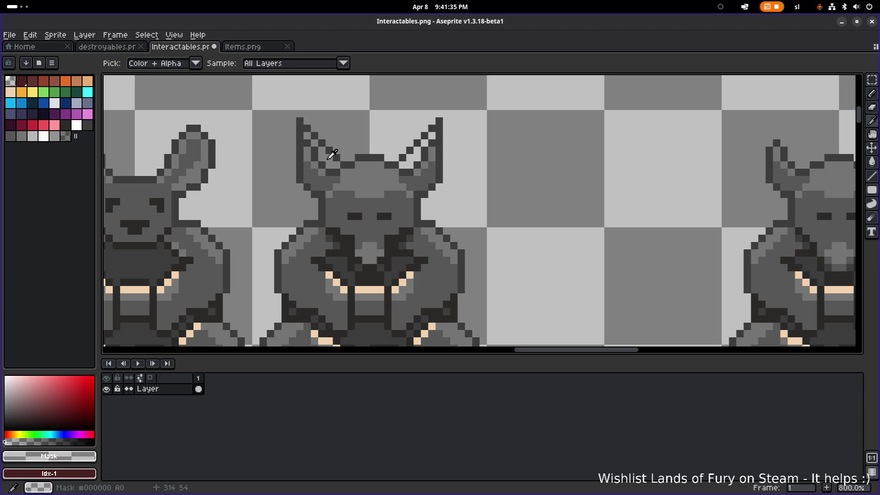
pyautogui.press('g')
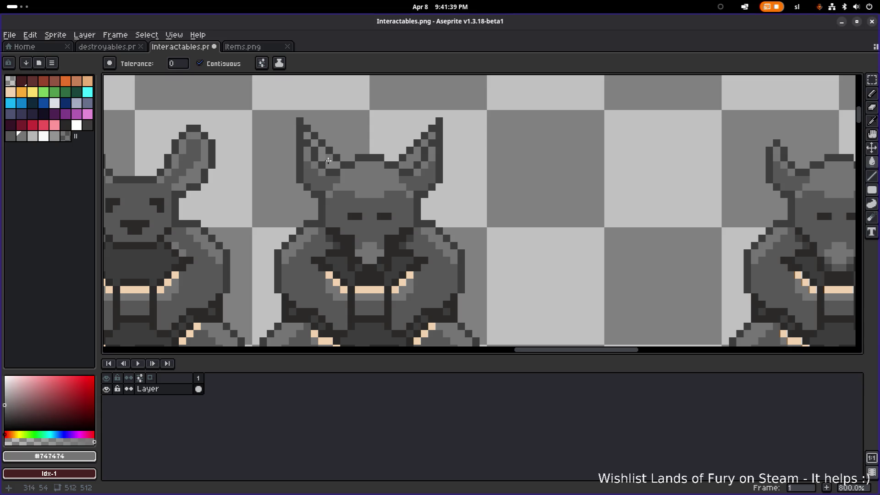
pyautogui.scroll(-2, 343, 186)
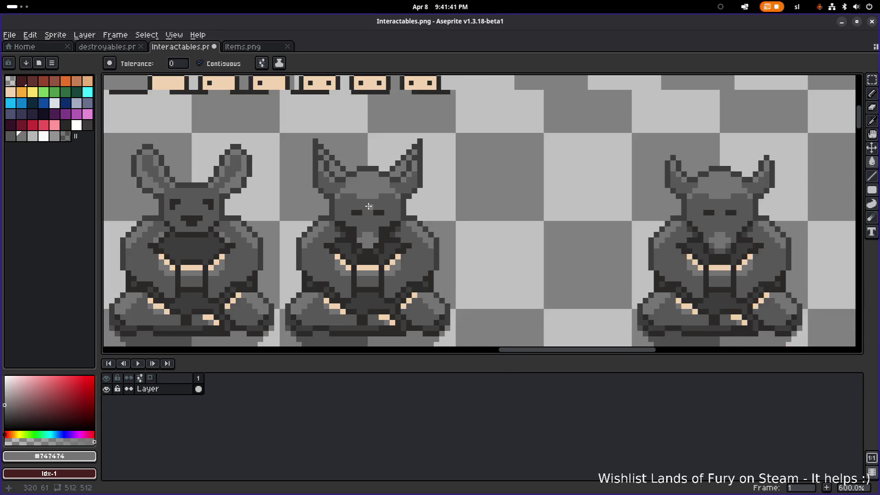
pyautogui.scroll(5, 367, 216)
pyautogui.scroll(-4, 441, 212)
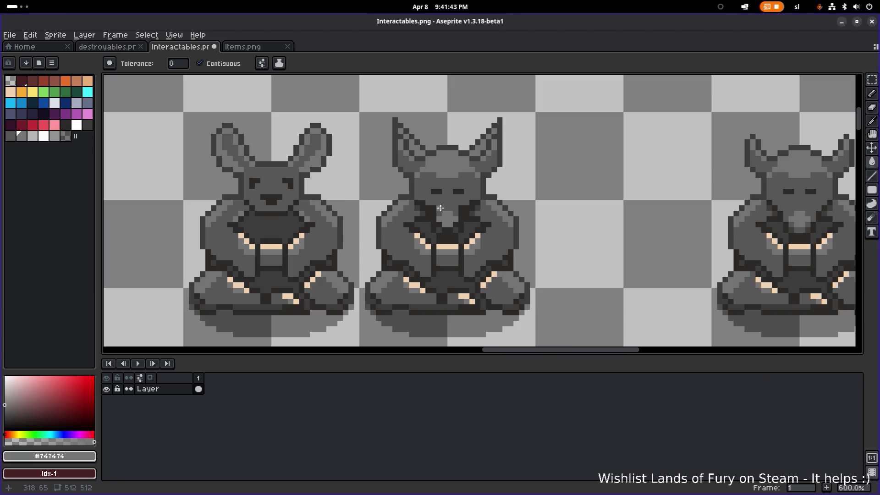
pyautogui.scroll(3, 443, 208)
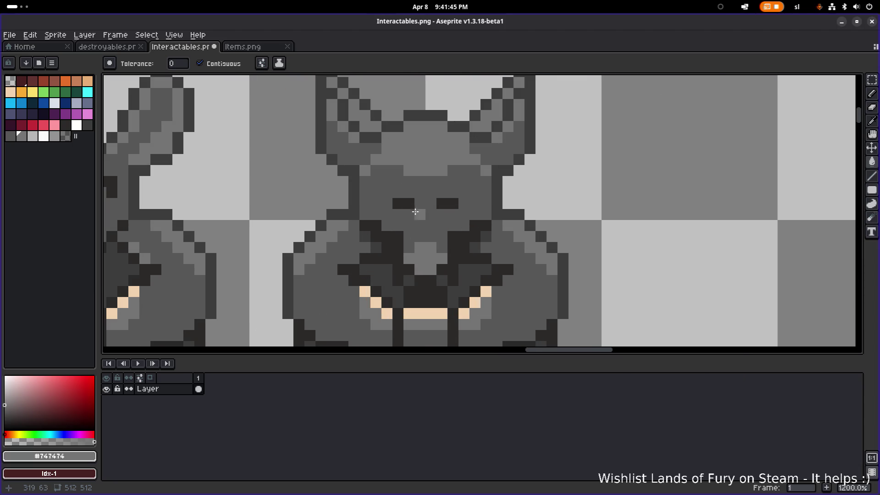
pyautogui.keyDown('alt'); pyautogui.click(391, 193); pyautogui.keyUp('alt')
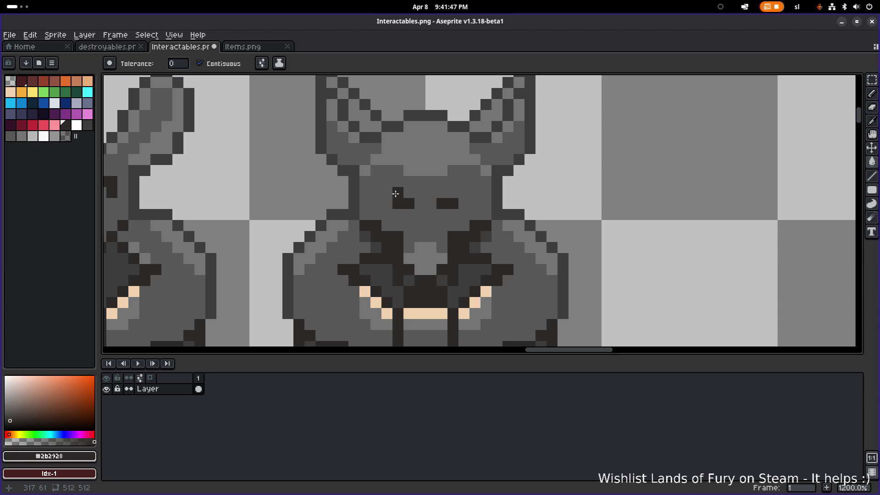
pyautogui.click(394, 194)
pyautogui.hotkey('ctrl', 'z')
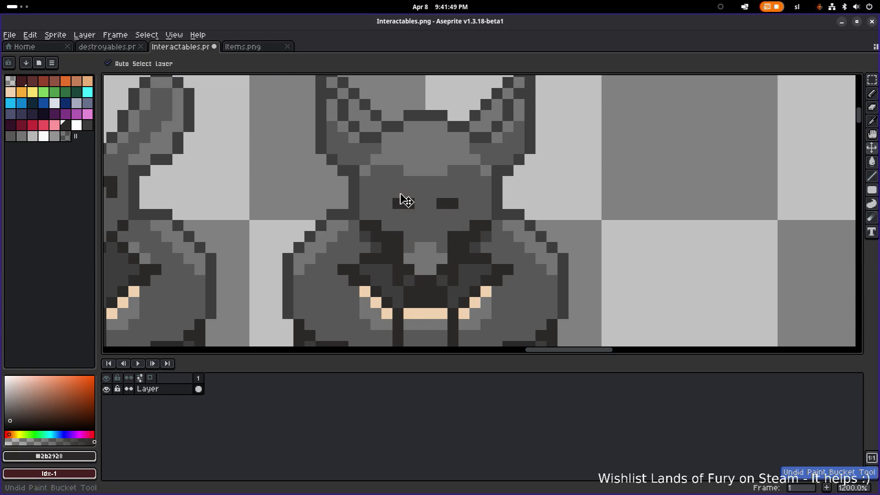
pyautogui.press('b')
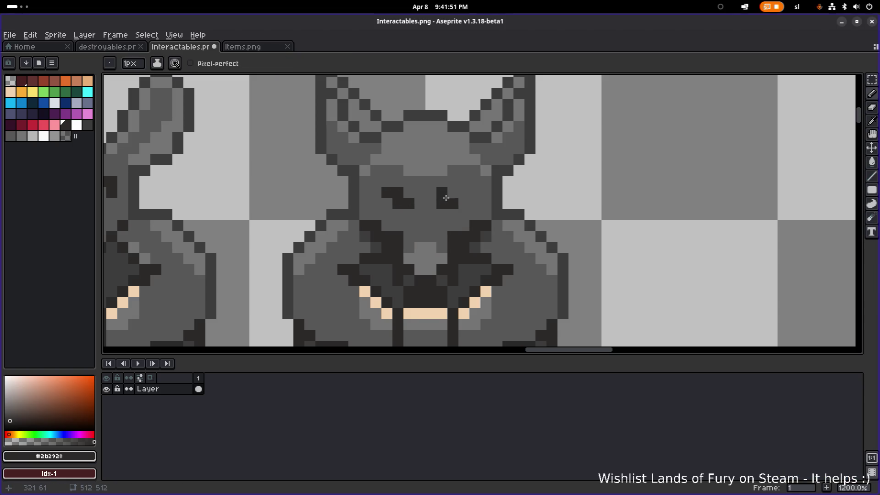
# - Draw dark pixels slanting the right eye and restore one eye pixel to #575757
pyautogui.moveTo(440, 193); pyautogui.dragTo(450, 195)
pyautogui.click(462, 193)
pyautogui.scroll(-3, 462, 193)
pyautogui.scroll(4, 476, 193)
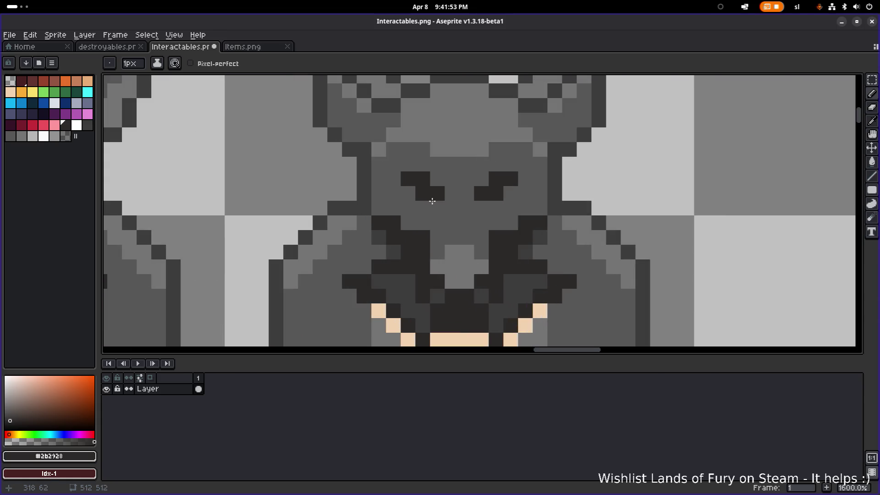
pyautogui.keyDown('alt'); pyautogui.click(495, 208); pyautogui.keyUp('alt')
pyautogui.click(495, 193)
pyautogui.scroll(-5, 506, 193)
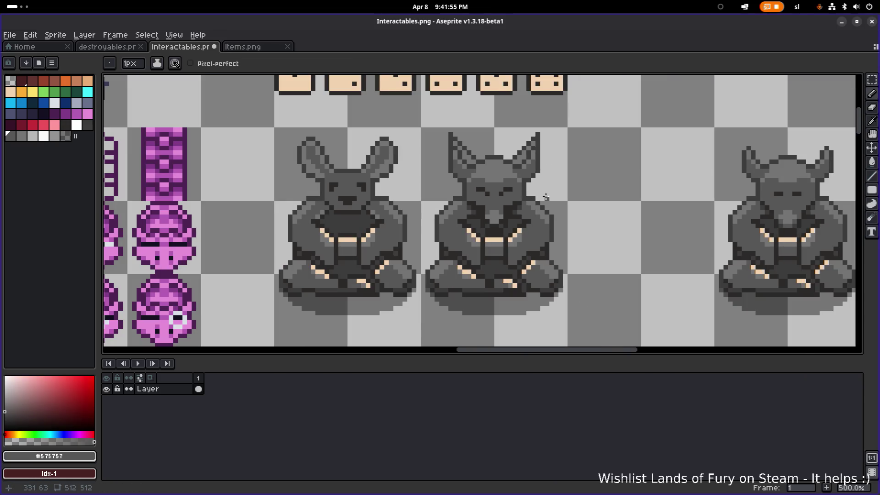
pyautogui.scroll(2, 441, 218)
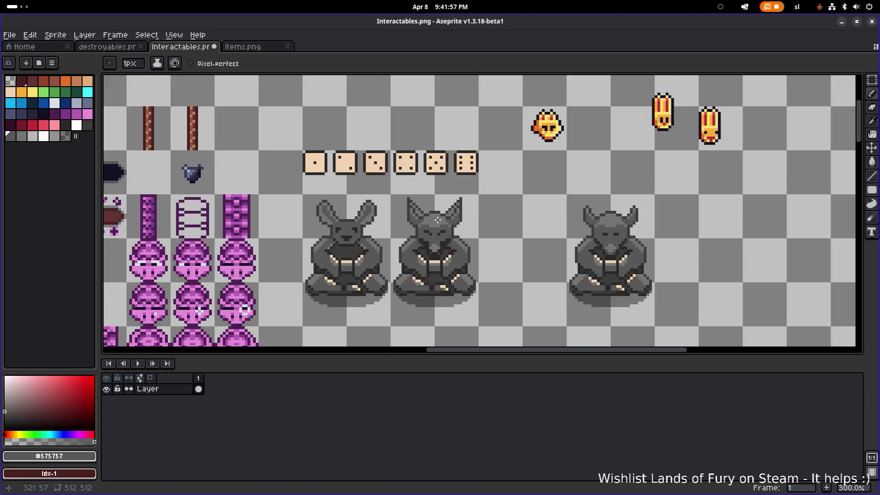
# - Draw a dark #3c3c3c diagonal line along the jackal's ear edge up to the tip
pyautogui.scroll(4, 438, 202)
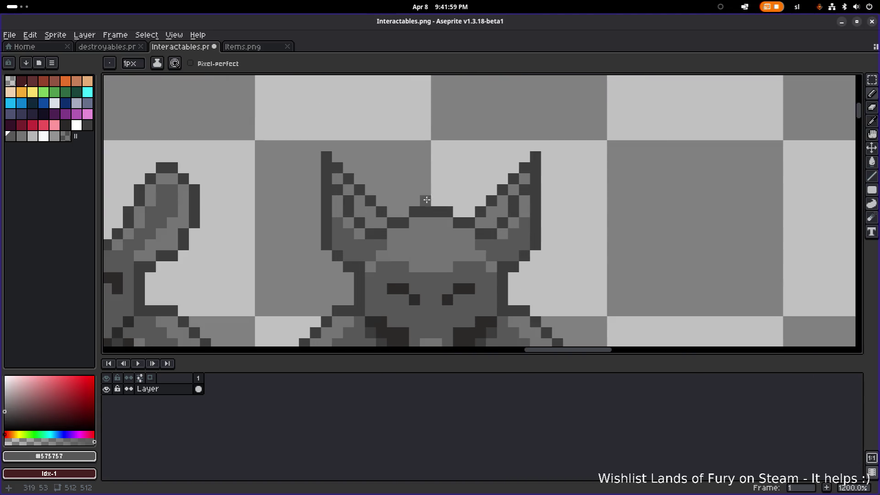
pyautogui.keyDown('alt'); pyautogui.click(347, 166); pyautogui.keyUp('alt')
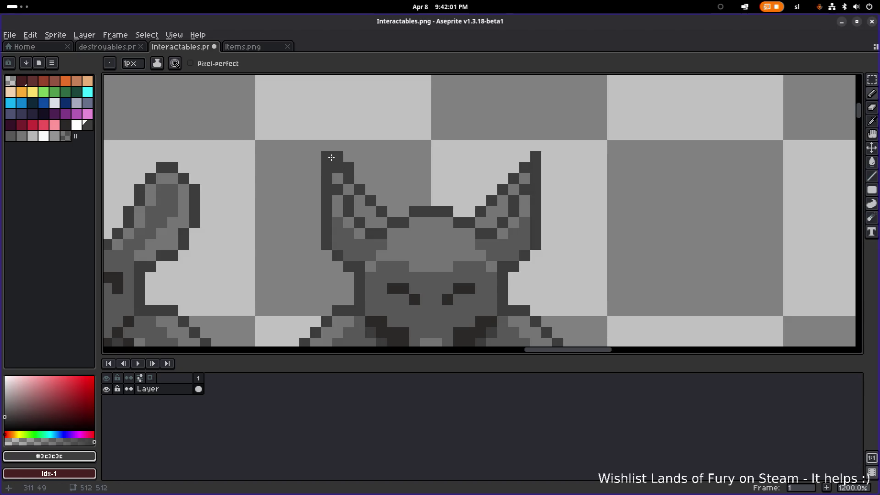
pyautogui.press('e')
pyautogui.scroll(-4, 448, 171)
pyautogui.scroll(5, 448, 170)
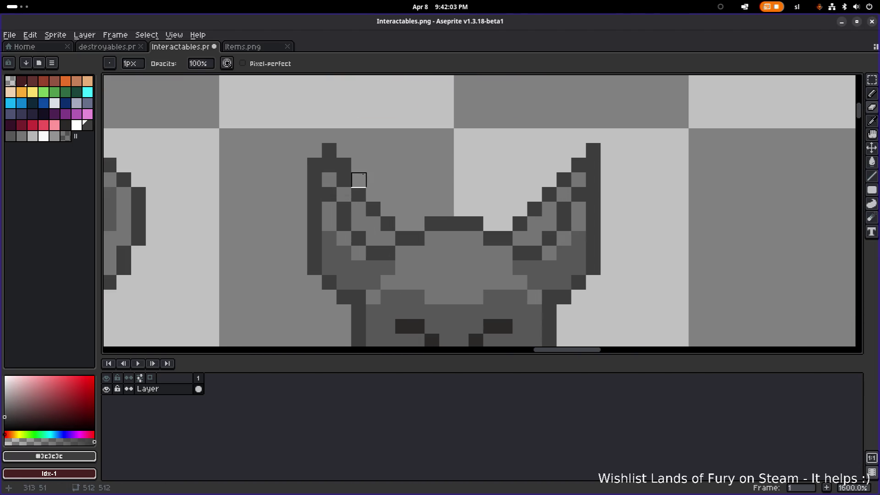
pyautogui.press('b')
pyautogui.moveTo(350, 155)
pyautogui.mouseDown()
pyautogui.moveTo(398, 222)
pyautogui.moveTo(501, 223)
pyautogui.mouseUp()
pyautogui.keyDown('shift'); pyautogui.click(571, 172); pyautogui.keyUp('shift')
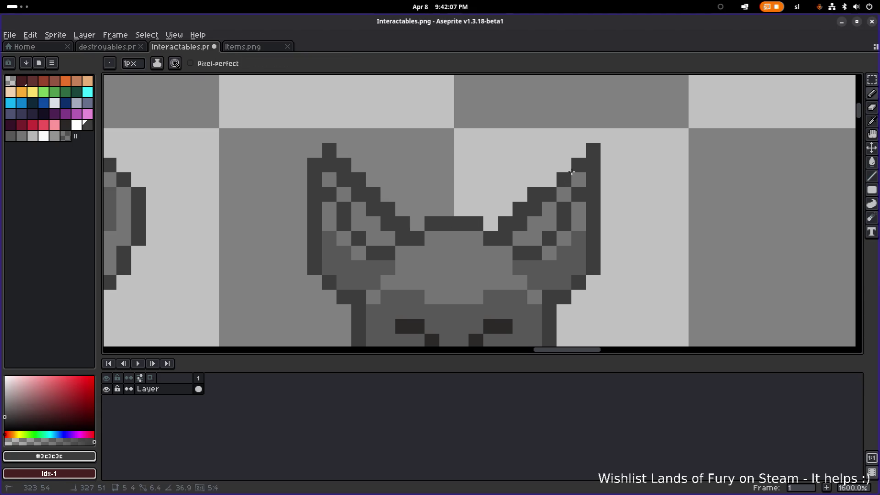
pyautogui.keyDown('shift'); pyautogui.click(575, 157); pyautogui.keyUp('shift')
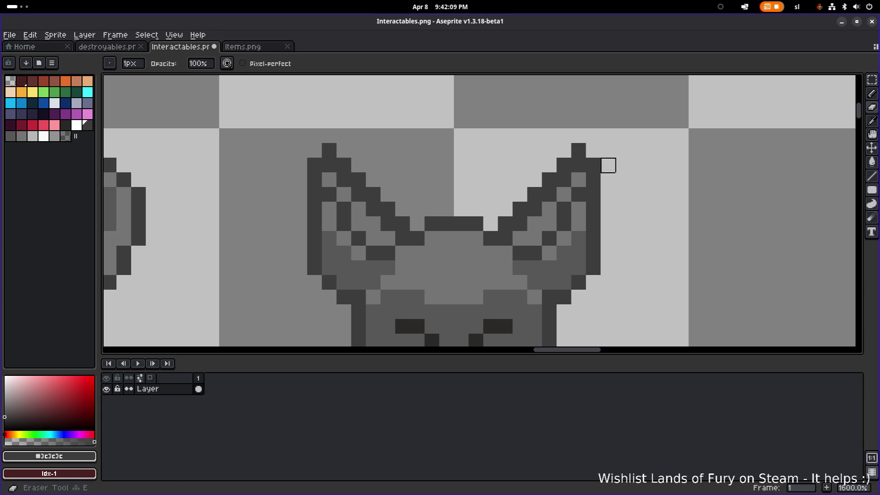
pyautogui.scroll(-4, 607, 165)
pyautogui.scroll(5, 457, 194)
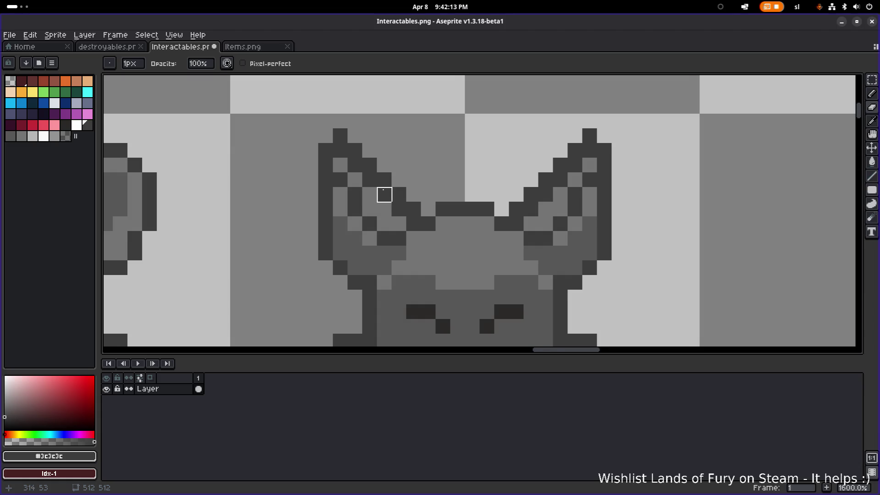
# - Shade the left ear's inner pixels with dark #3c3c3c and light grey #747474
pyautogui.moveTo(384, 195); pyautogui.dragTo(346, 200)
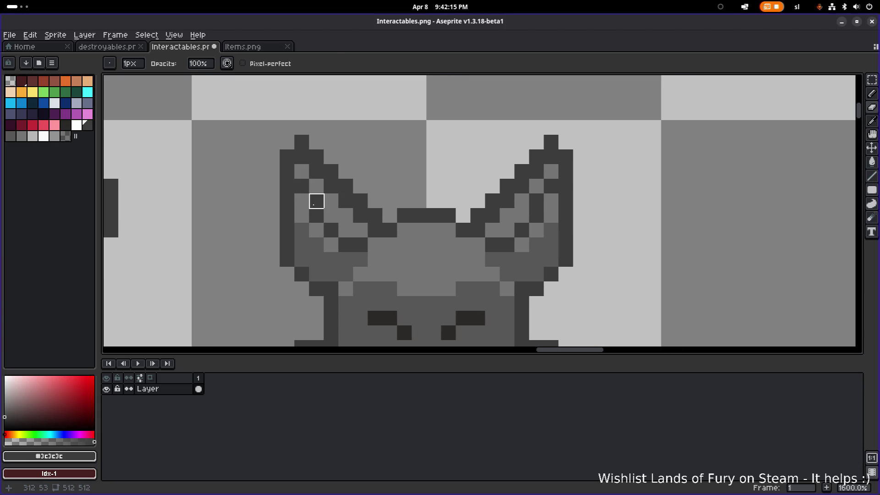
pyautogui.press('e')
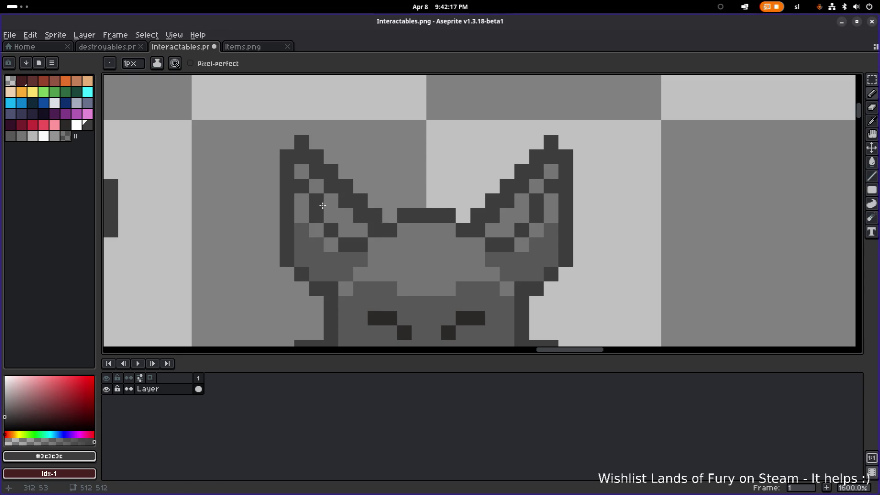
pyautogui.moveTo(330, 215)
pyautogui.mouseDown()
pyautogui.moveTo(344, 226)
pyautogui.moveTo(316, 215)
pyautogui.mouseUp()
pyautogui.keyDown('alt'); pyautogui.click(329, 241); pyautogui.keyUp('alt')
pyautogui.click(342, 243)
pyautogui.moveTo(476, 231); pyautogui.dragTo(367, 234)
pyautogui.scroll(2, 387, 236)
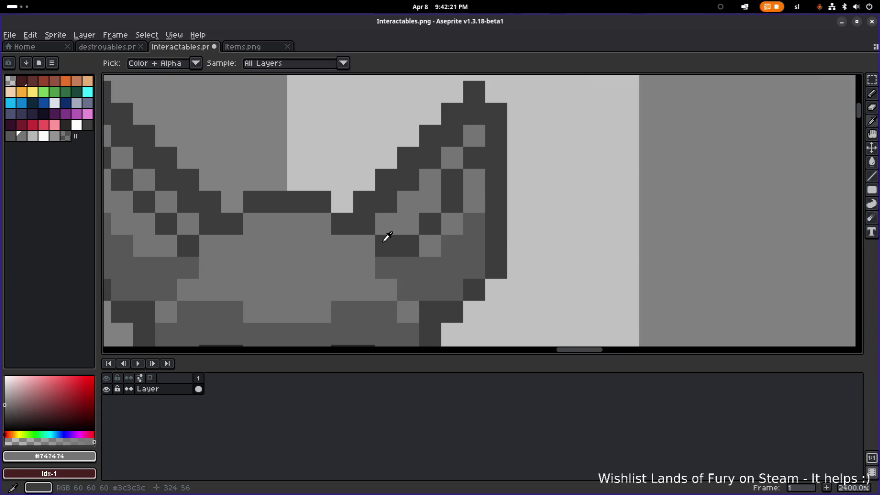
pyautogui.keyDown('alt'); pyautogui.click(387, 237); pyautogui.keyUp('alt')
pyautogui.click(407, 225)
pyautogui.click(430, 201)
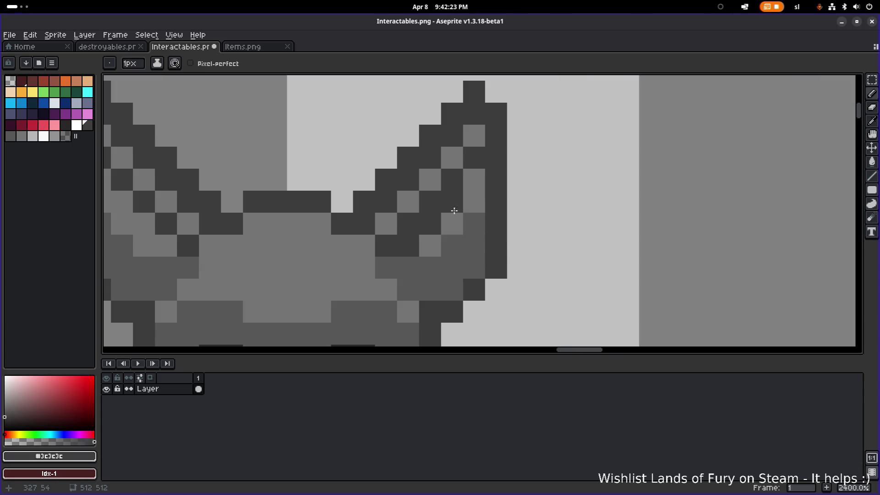
pyautogui.keyDown('alt'); pyautogui.click(432, 240); pyautogui.keyUp('alt')
pyautogui.click(409, 250)
pyautogui.click(429, 224)
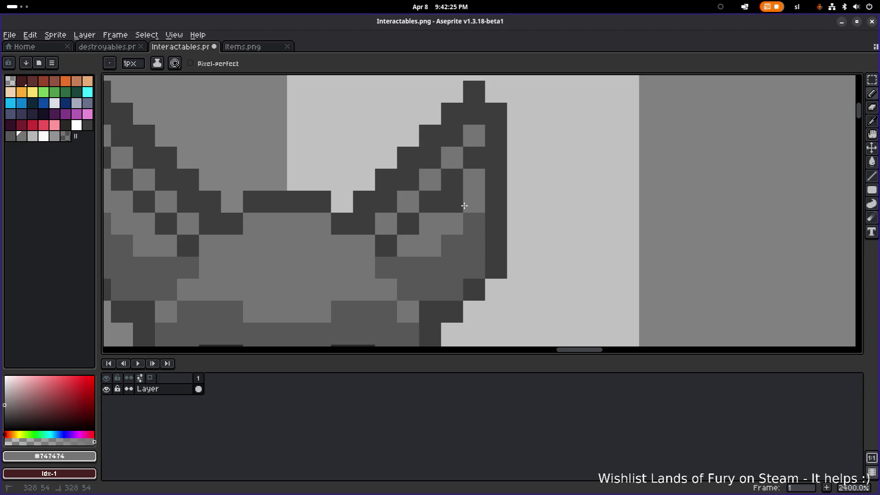
pyautogui.scroll(-4, 438, 170)
pyautogui.scroll(2, 438, 170)
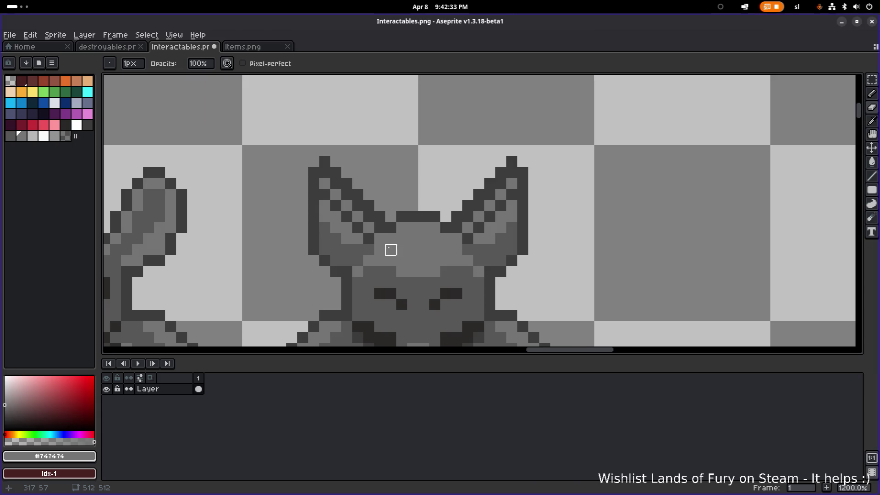
pyautogui.scroll(-2, 390, 249)
pyautogui.scroll(2, 389, 232)
pyautogui.hscroll(-4, 383, 230)
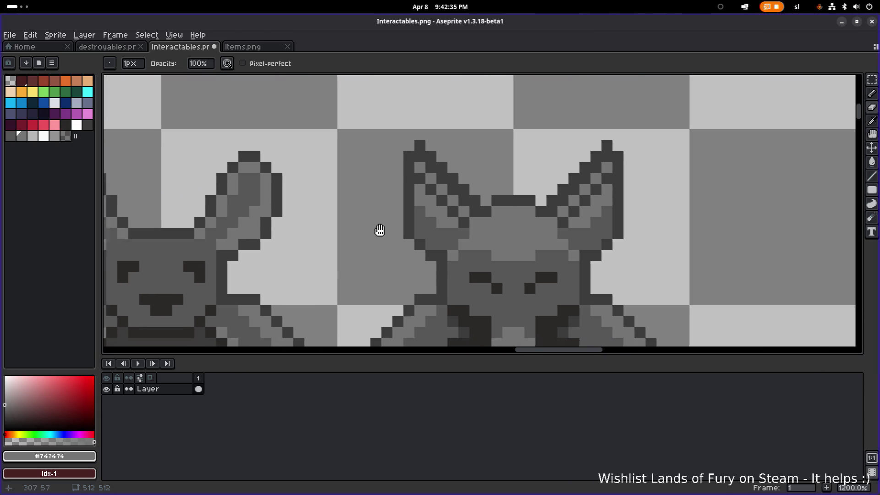
pyautogui.moveTo(380, 230); pyautogui.dragTo(399, 225)
pyautogui.keyDown('alt'); pyautogui.click(255, 177); pyautogui.keyUp('alt')
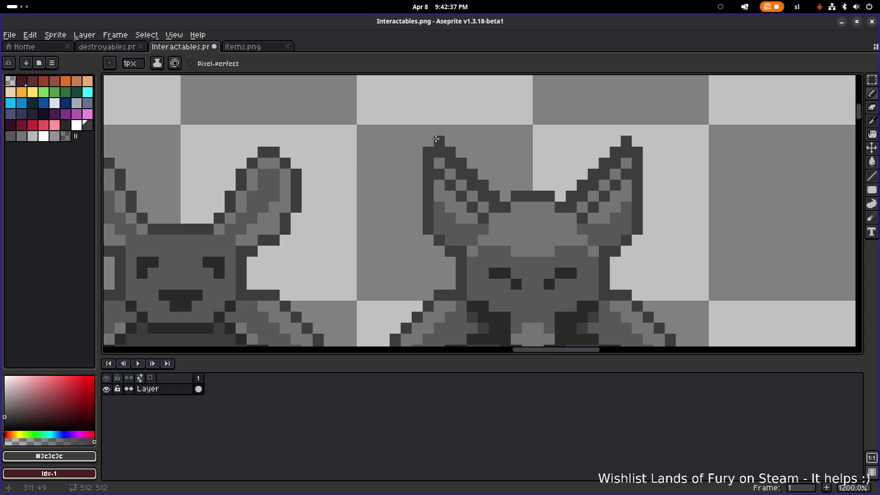
pyautogui.hscroll(3, 379, 154)
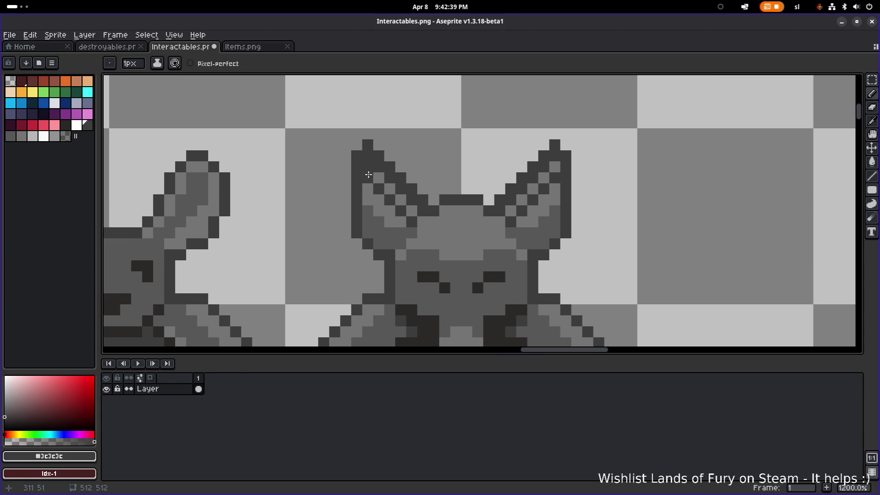
pyautogui.keyDown('alt'); pyautogui.click(400, 233); pyautogui.keyUp('alt')
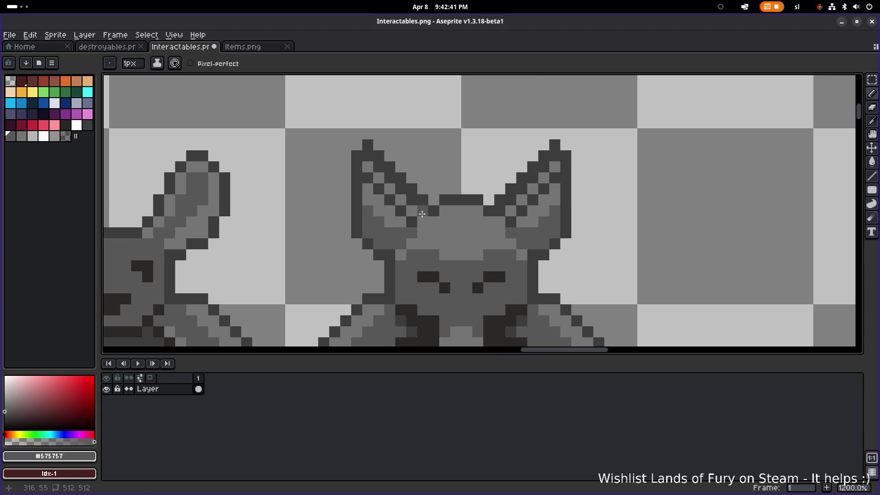
pyautogui.keyDown('alt'); pyautogui.click(404, 213); pyautogui.keyUp('alt')
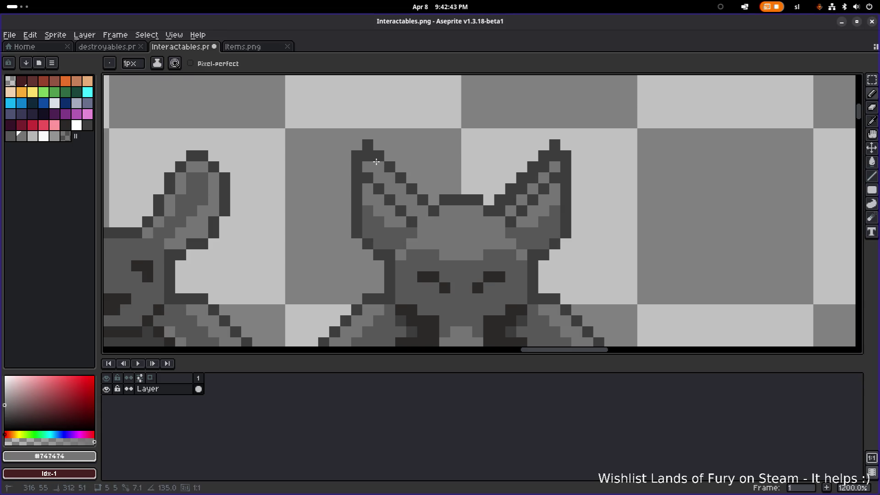
pyautogui.click(502, 210)
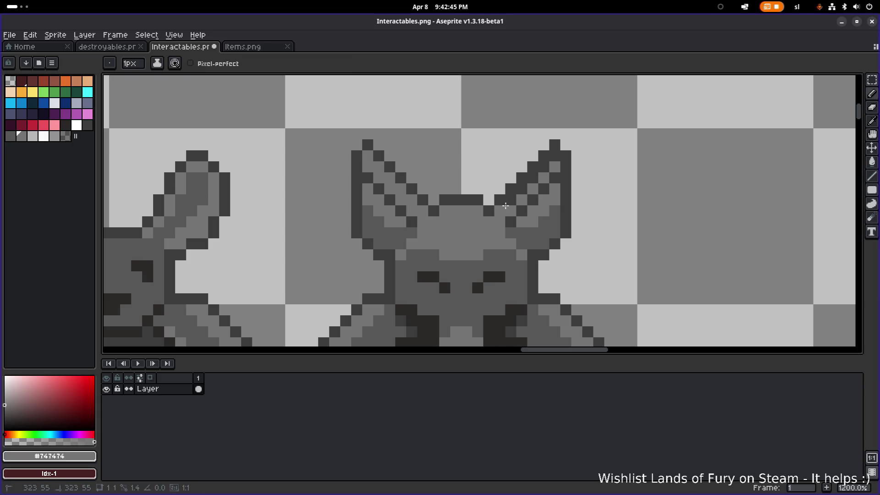
pyautogui.keyDown('shift'); pyautogui.click(546, 166); pyautogui.keyUp('shift')
pyautogui.scroll(-3, 551, 158)
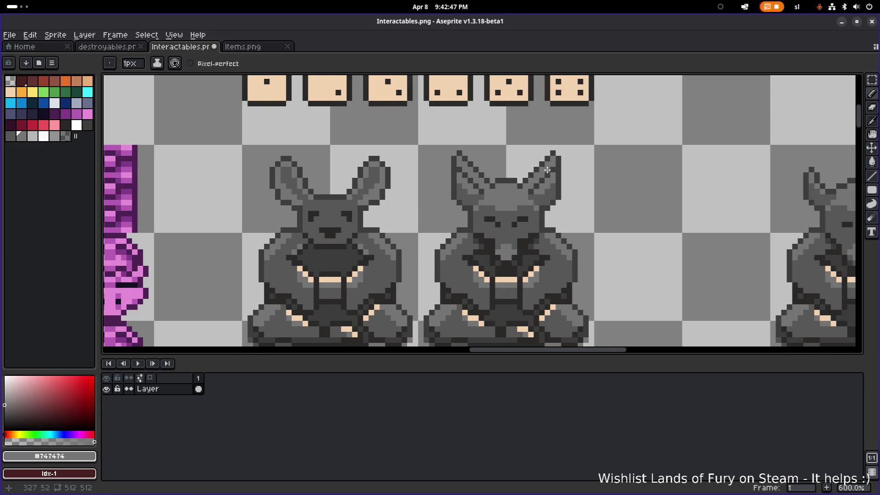
pyautogui.scroll(4, 412, 209)
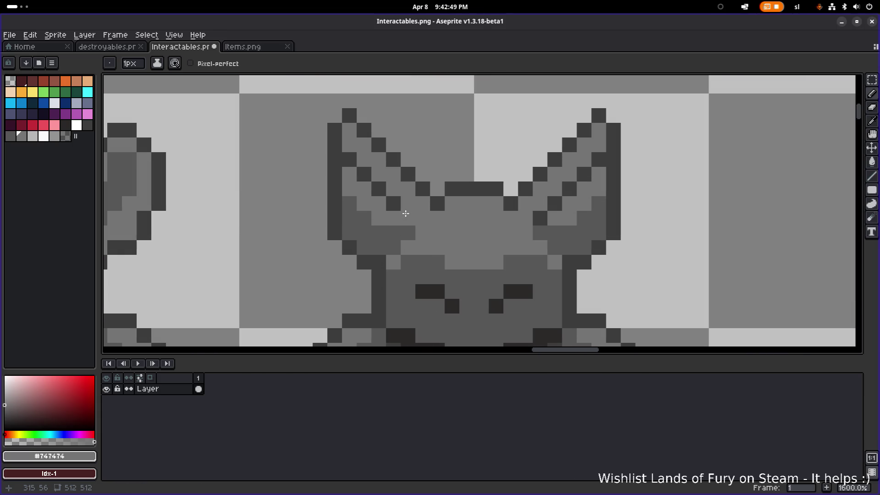
pyautogui.click(410, 216)
pyautogui.keyDown('alt'); pyautogui.click(385, 234); pyautogui.keyUp('alt')
pyautogui.click(356, 184)
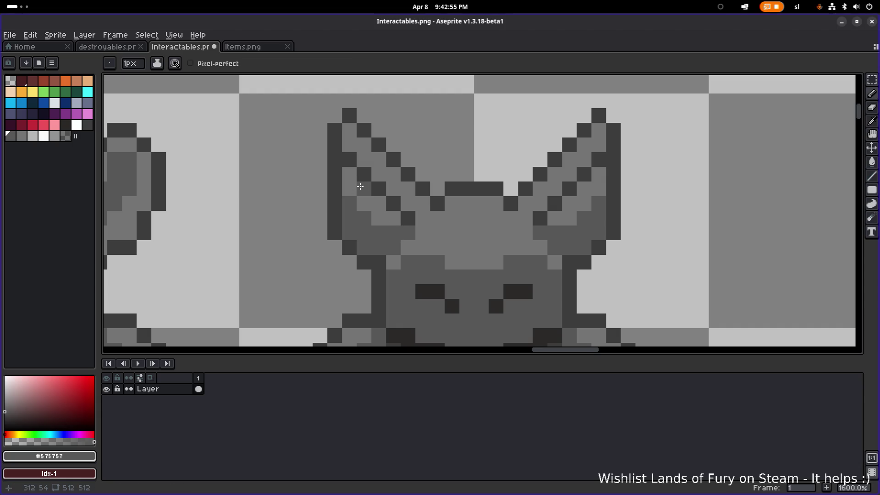
pyautogui.keyDown('alt'); pyautogui.click(358, 191); pyautogui.keyUp('alt')
pyautogui.click(359, 211)
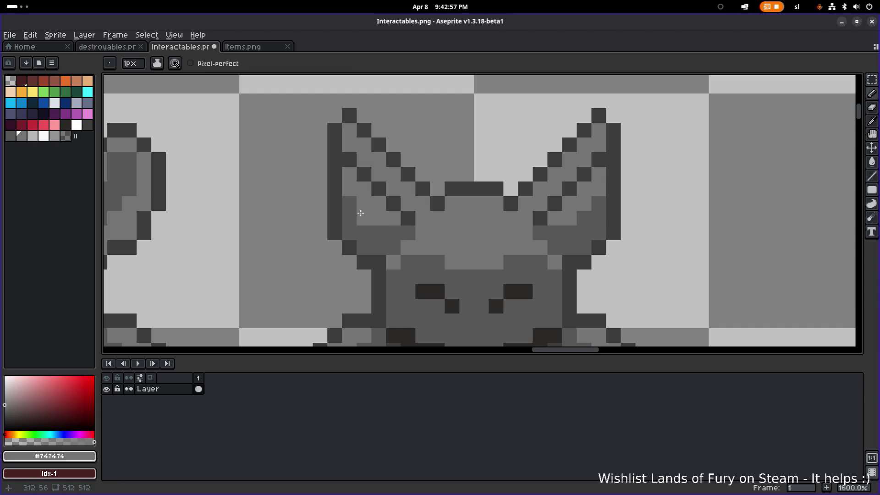
pyautogui.hotkey('ctrl', 'z')
pyautogui.keyDown('alt'); pyautogui.click(355, 202); pyautogui.keyUp('alt')
pyautogui.moveTo(350, 193); pyautogui.dragTo(349, 174)
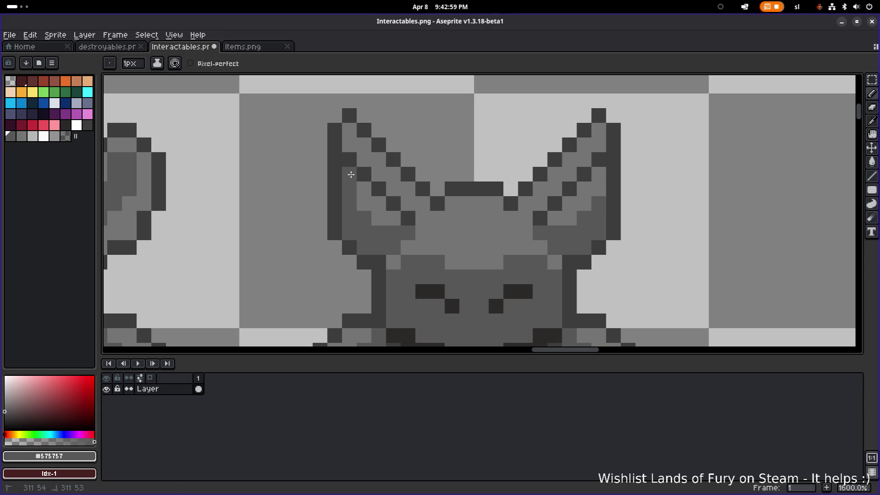
pyautogui.click(597, 188)
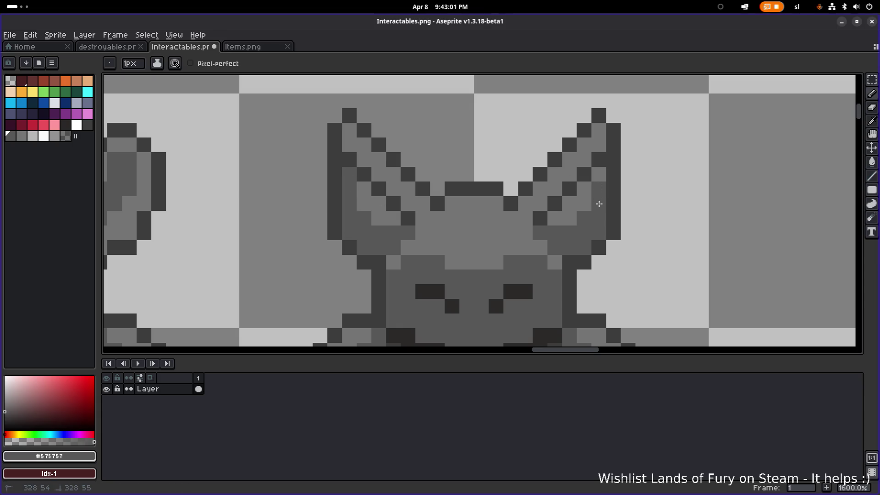
pyautogui.scroll(-1, 371, 190)
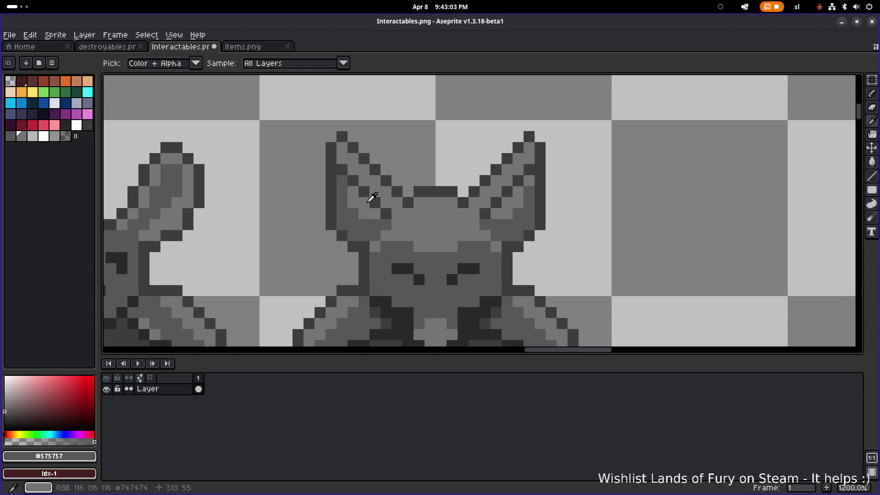
pyautogui.keyDown('alt'); pyautogui.click(368, 201); pyautogui.keyUp('alt')
pyautogui.scroll(-4, 376, 193)
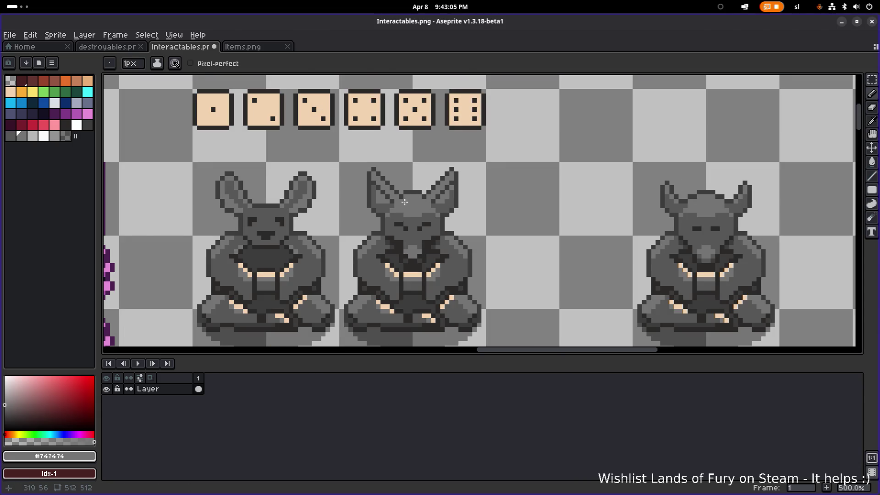
pyautogui.scroll(4, 404, 202)
pyautogui.scroll(-4, 377, 204)
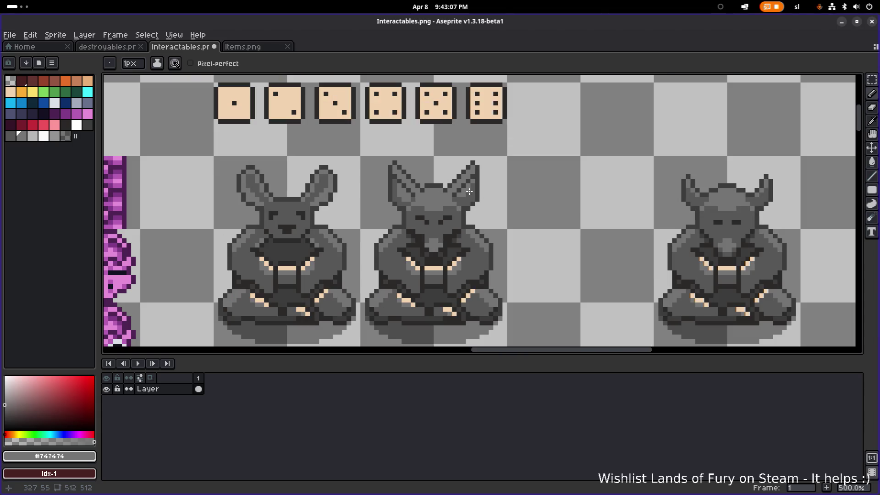
pyautogui.scroll(4, 468, 192)
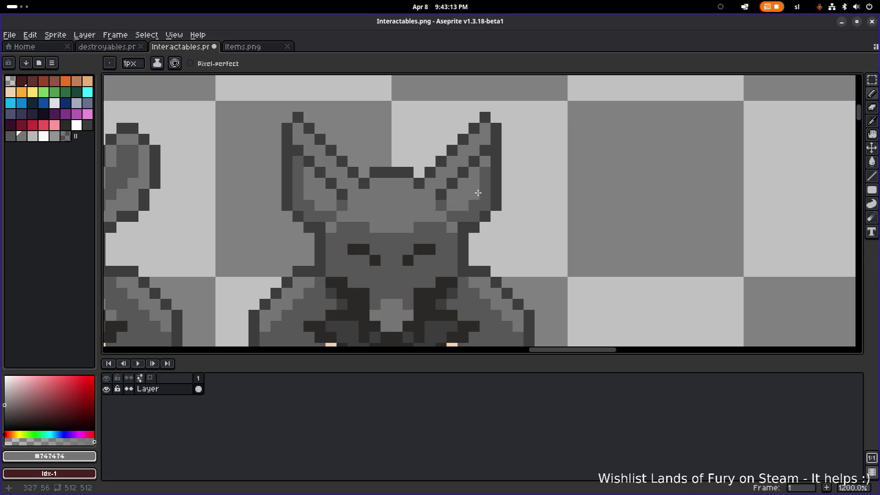
pyautogui.scroll(-5, 507, 170)
pyautogui.scroll(3, 494, 170)
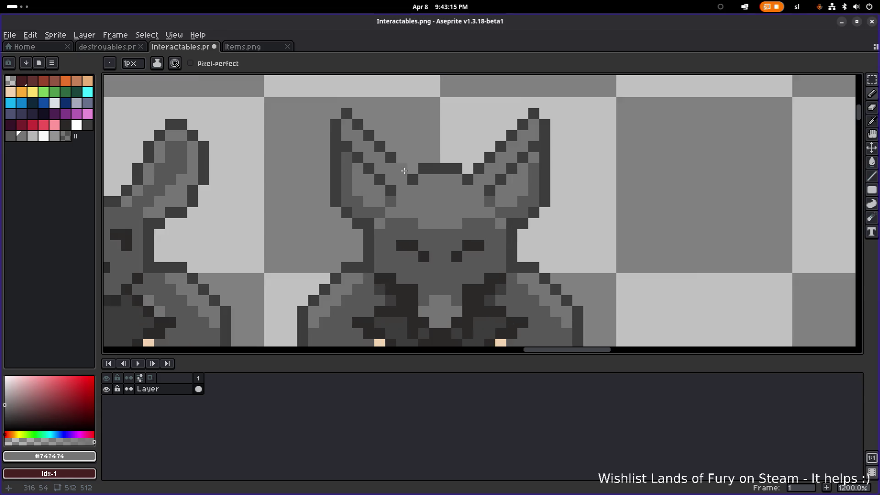
pyautogui.keyDown('alt'); pyautogui.click(391, 211); pyautogui.keyUp('alt')
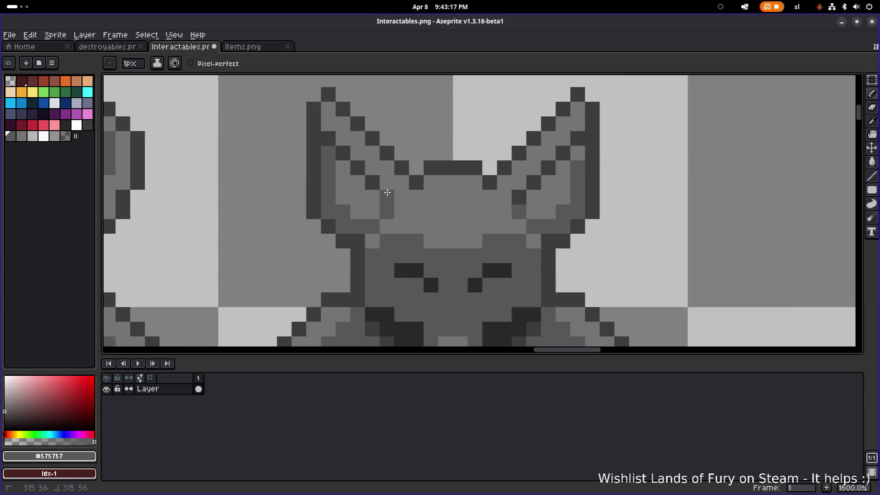
pyautogui.scroll(-3, 504, 152)
pyautogui.moveTo(505, 152); pyautogui.dragTo(426, 180)
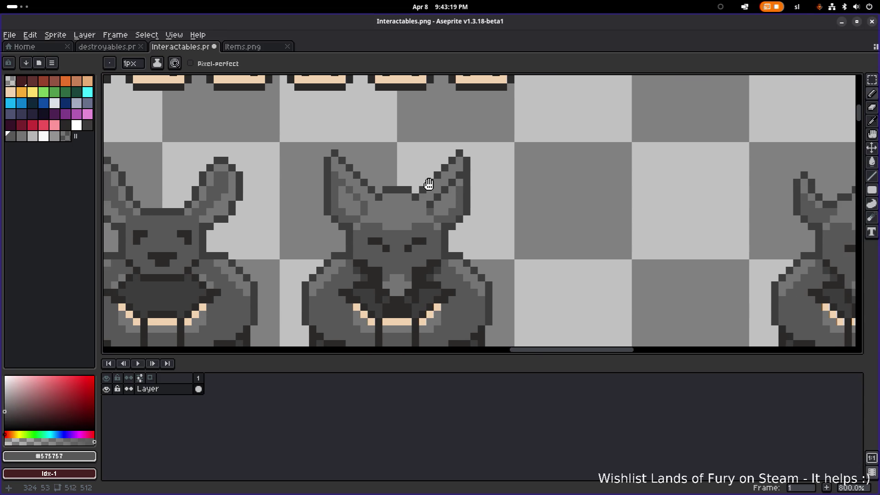
pyautogui.scroll(-4, 459, 175)
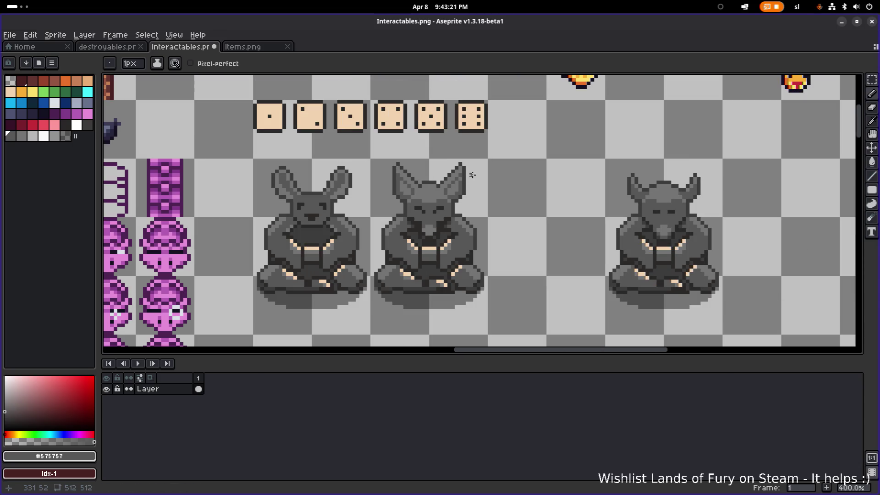
pyautogui.scroll(3, 399, 165)
pyautogui.scroll(1, 384, 158)
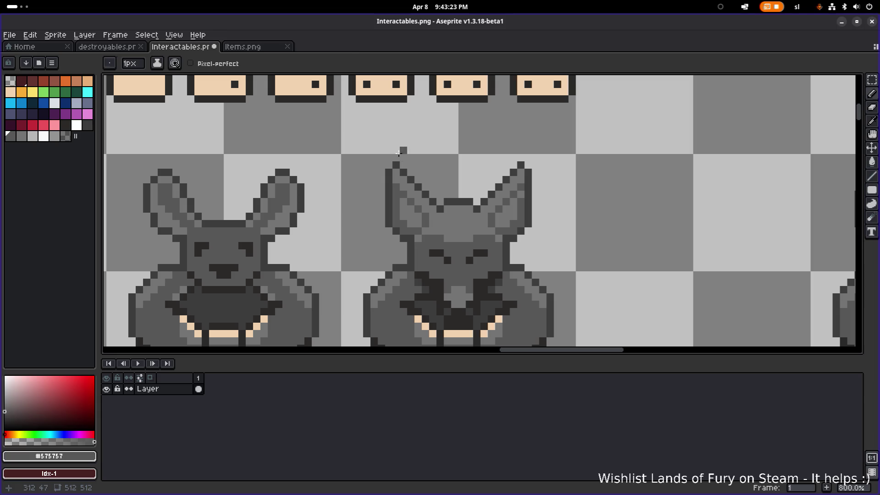
pyautogui.press('m')
pyautogui.scroll(3, 462, 194)
pyautogui.keyDown('alt'); pyautogui.click(451, 196); pyautogui.keyUp('alt')
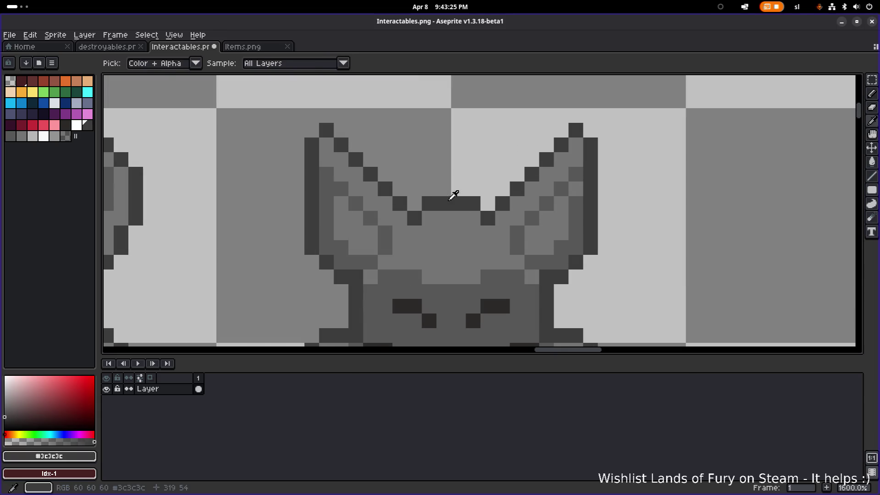
pyautogui.press('b')
pyautogui.click(414, 217)
pyautogui.click(487, 218)
pyautogui.hotkey('ctrl', 'z')
pyautogui.hotkey('ctrl', 'z')
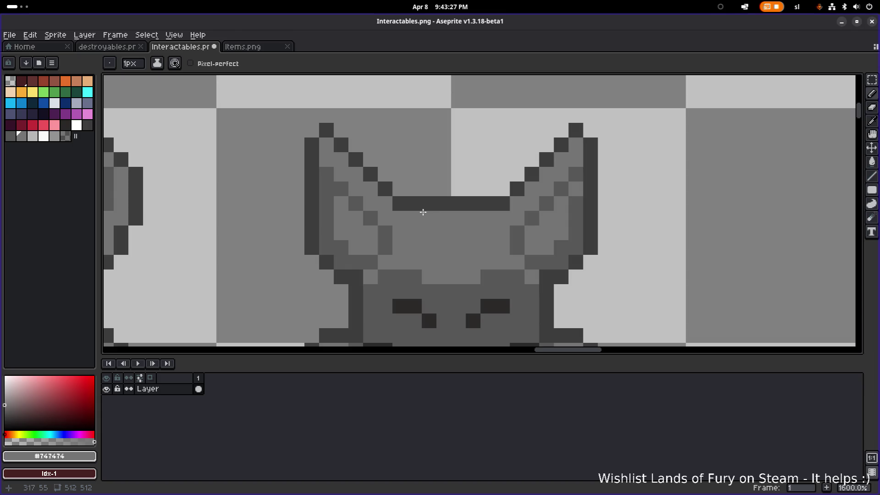
pyautogui.scroll(-6, 500, 220)
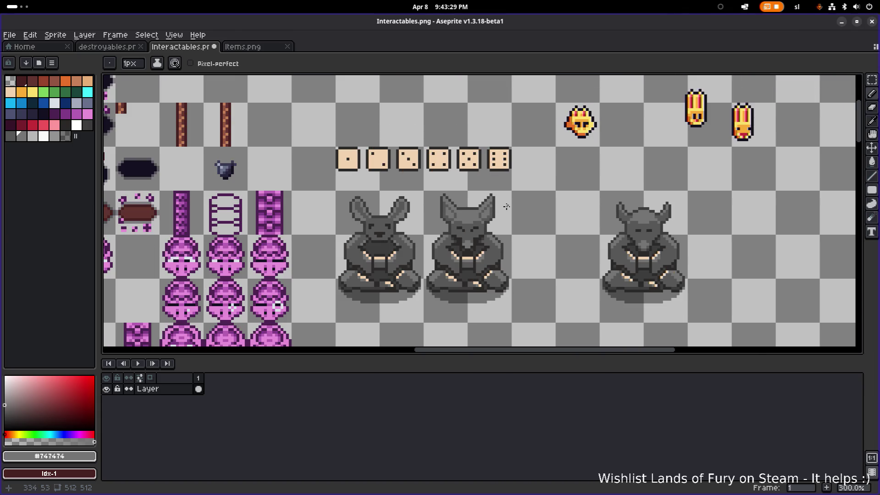
pyautogui.scroll(4, 487, 213)
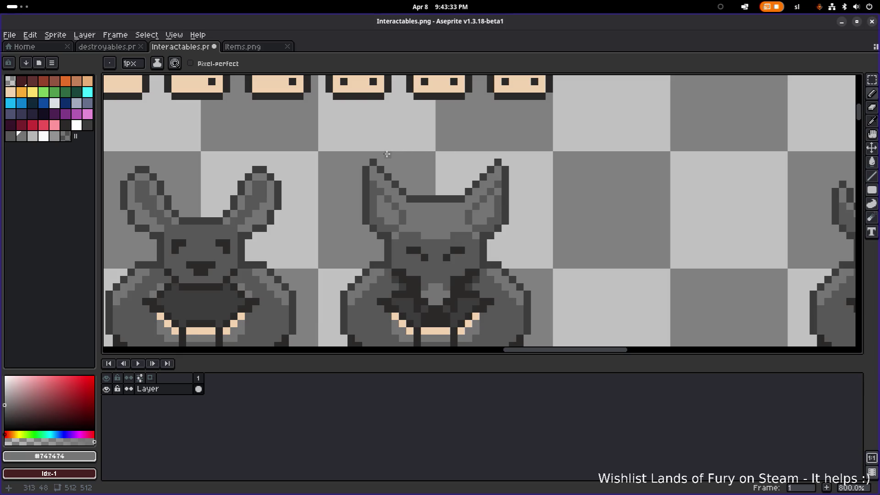
pyautogui.press('m')
pyautogui.moveTo(351, 133)
pyautogui.mouseDown()
pyautogui.moveTo(579, 171)
pyautogui.moveTo(579, 200)
pyautogui.mouseUp()
# - Marquee-select the jackal's ears, move them two pixels higher and deselect
pyautogui.click(458, 152)
pyautogui.moveTo(334, 138); pyautogui.dragTo(584, 212)
pyautogui.moveTo(522, 179); pyautogui.dragTo(526, 197)
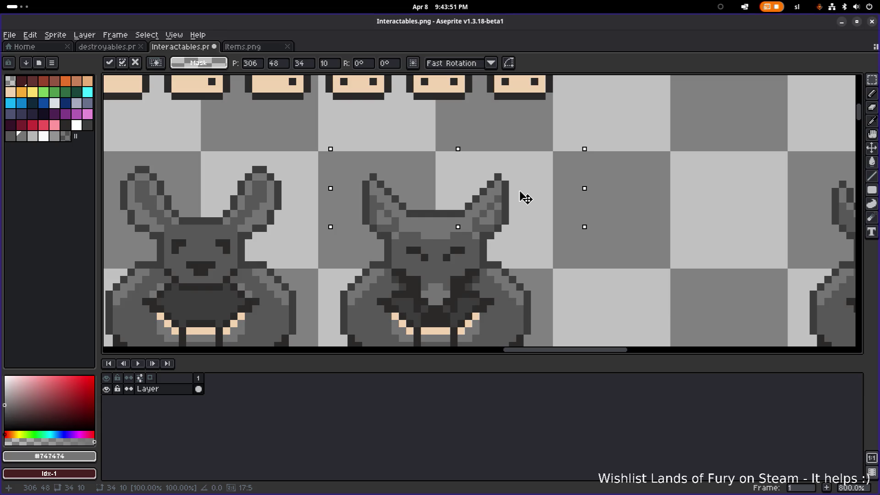
pyautogui.moveTo(520, 191); pyautogui.dragTo(522, 176)
pyautogui.scroll(3, 467, 280)
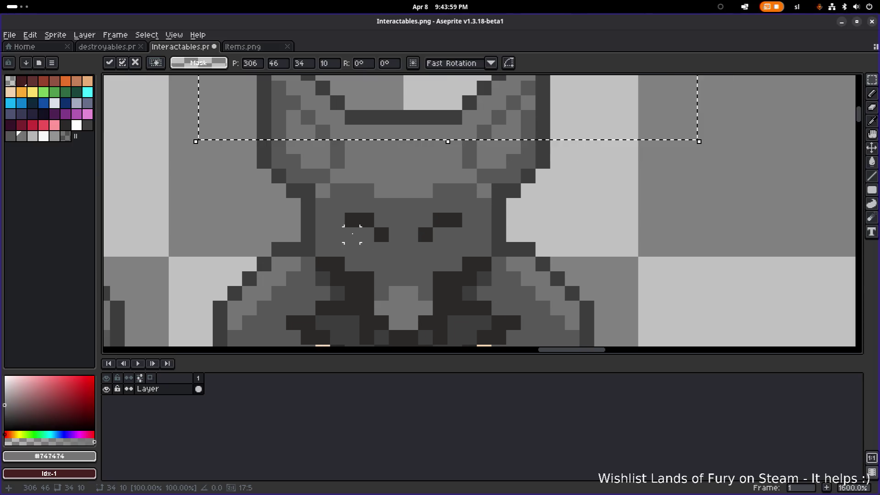
pyautogui.hotkey('ctrl', 'd')
# - Paint two mid-grey #575757 pixels left of the jackal's face
pyautogui.keyDown('alt'); pyautogui.click(336, 227); pyautogui.keyUp('alt')
pyautogui.press('b')
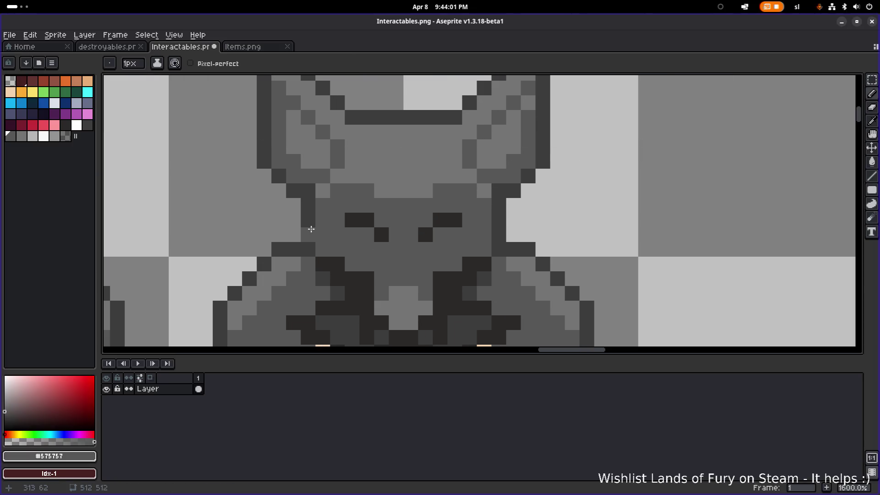
pyautogui.moveTo(278, 233); pyautogui.dragTo(293, 234)
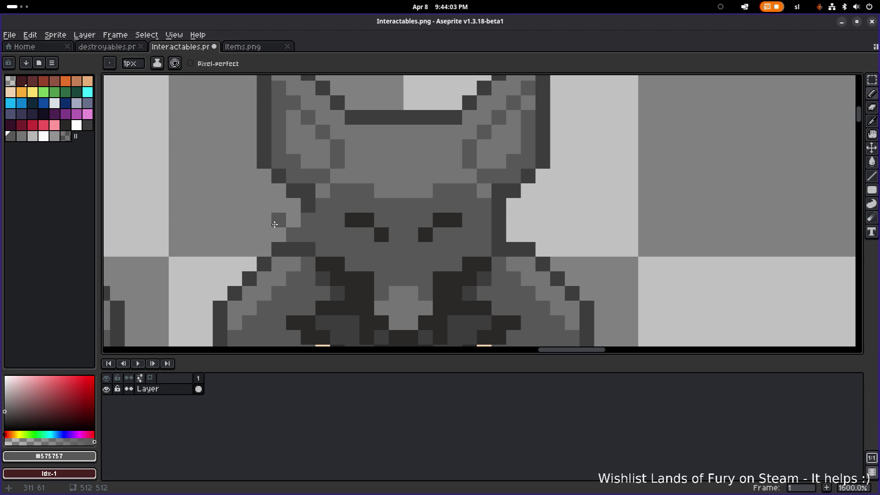
# - Add grey pixels right of the face and dark #3c3c3c outline pixels around it
pyautogui.click(507, 233)
pyautogui.click(525, 235)
pyautogui.scroll(-3, 525, 235)
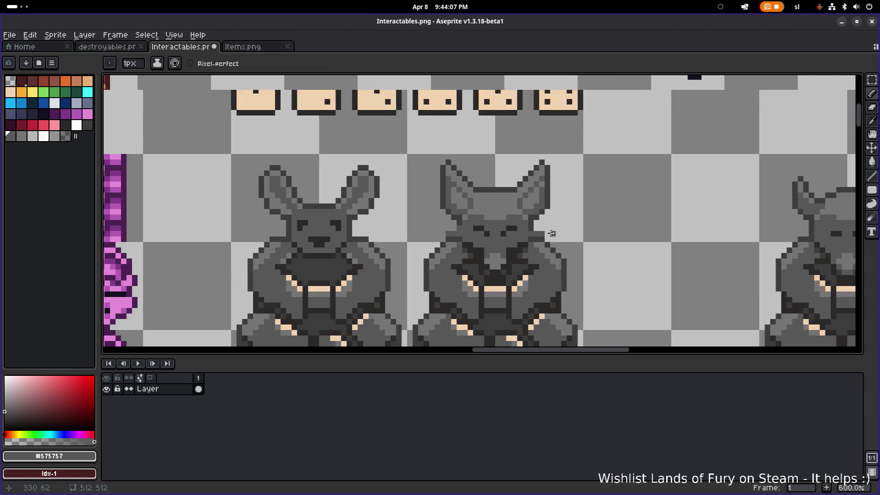
pyautogui.scroll(3, 481, 220)
pyautogui.keyDown('alt'); pyautogui.click(458, 209); pyautogui.keyUp('alt')
pyautogui.click(432, 222)
pyautogui.click(416, 237)
pyautogui.click(667, 236)
pyautogui.click(667, 222)
pyautogui.click(681, 222)
pyautogui.click(695, 237)
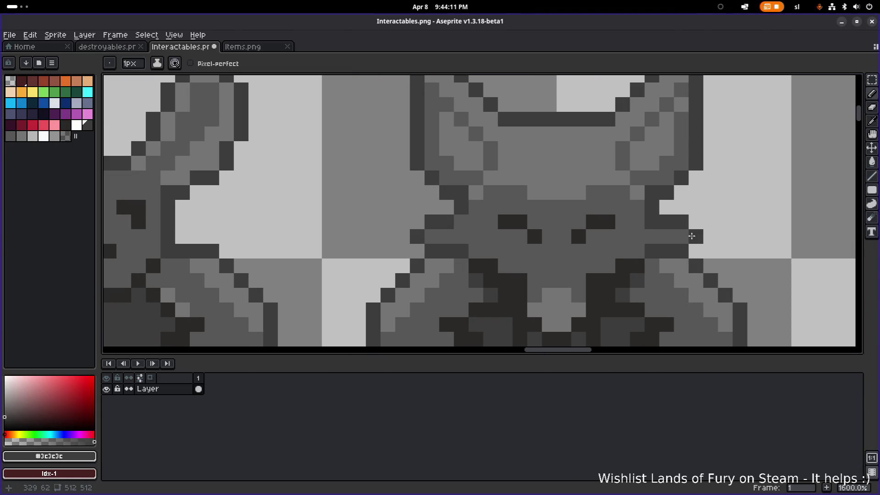
# - Recentre the view on the statues and save Interactables.png
pyautogui.scroll(-3, 698, 234)
pyautogui.moveTo(722, 230)
pyautogui.mouseDown()
pyautogui.moveTo(666, 244)
pyautogui.moveTo(618, 232)
pyautogui.moveTo(537, 230)
pyautogui.mouseUp()
pyautogui.scroll(2, 491, 206)
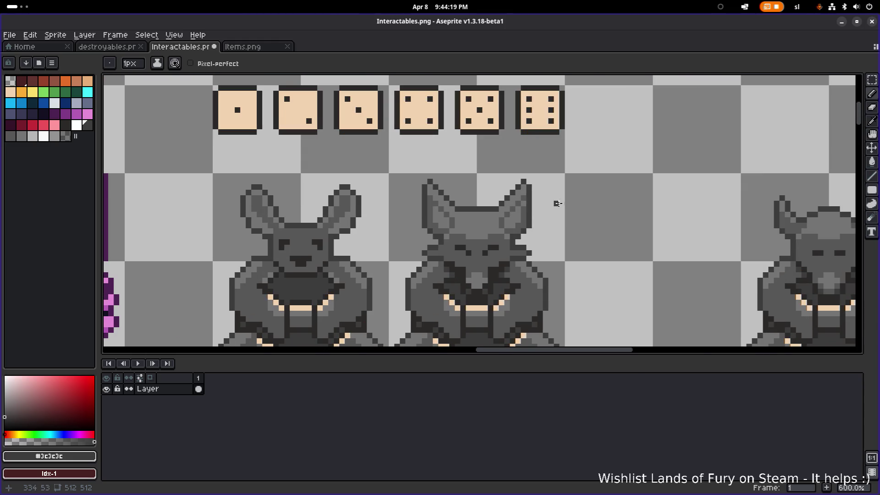
pyautogui.scroll(-3, 553, 203)
pyautogui.scroll(1, 591, 204)
pyautogui.hotkey('ctrl', 's')
pyautogui.scroll(2, 429, 247)
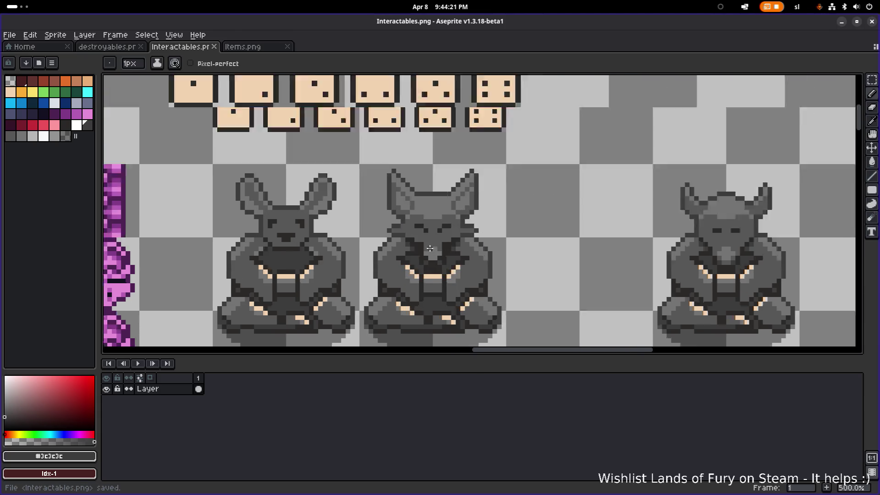
pyautogui.scroll(2, 431, 248)
pyautogui.scroll(-1, 436, 242)
pyautogui.scroll(3, 455, 229)
pyautogui.scroll(-2, 451, 245)
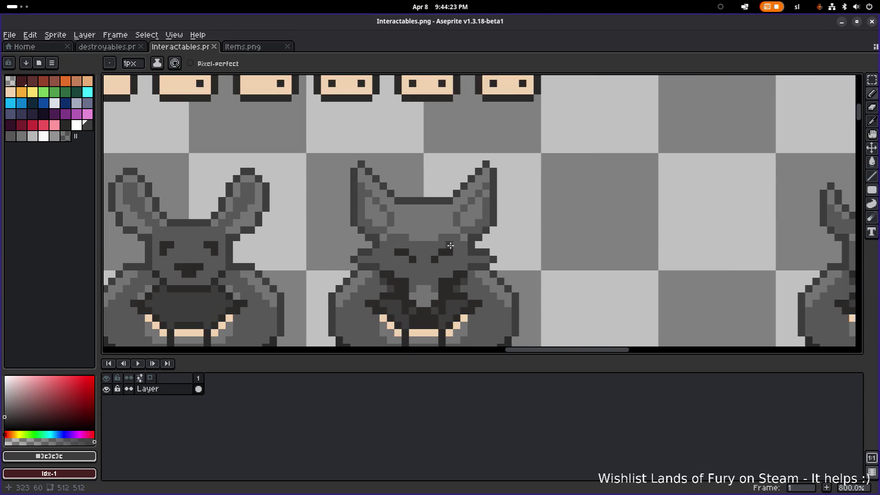
pyautogui.scroll(-2, 450, 245)
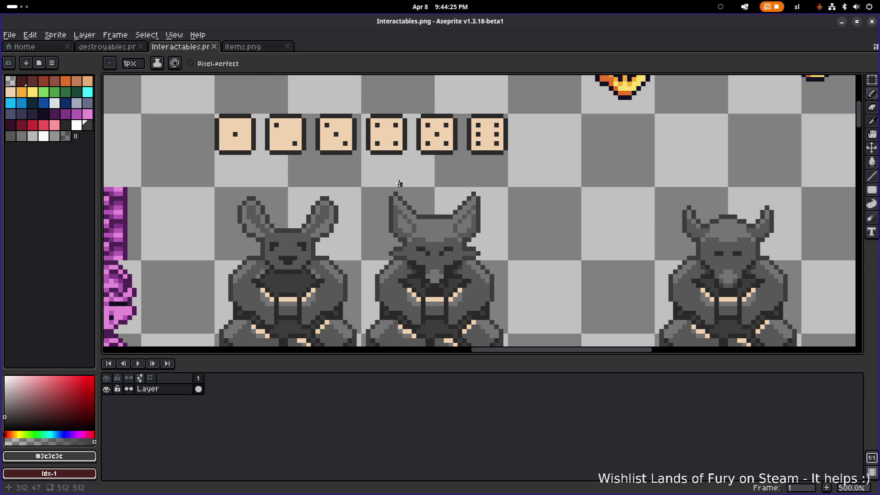
# - Reselect the jackal's ears, move them up two pixels and commit the move
pyautogui.press('m')
pyautogui.moveTo(377, 180)
pyautogui.mouseDown()
pyautogui.moveTo(527, 213)
pyautogui.moveTo(527, 235)
pyautogui.moveTo(494, 217)
pyautogui.mouseUp()
pyautogui.press('Down')
pyautogui.press('Down')
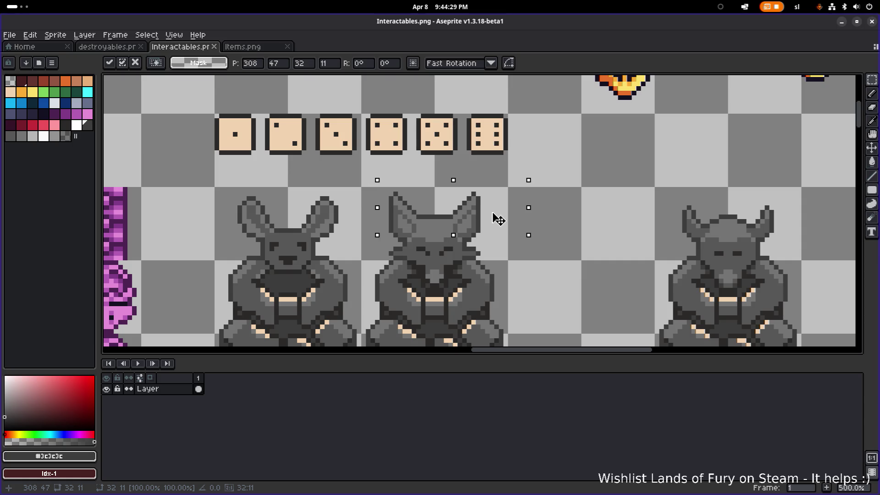
pyautogui.hotkey('ctrl', 'd')
pyautogui.moveTo(376, 178)
pyautogui.mouseDown()
pyautogui.moveTo(509, 224)
pyautogui.moveTo(523, 216)
pyautogui.moveTo(526, 229)
pyautogui.moveTo(499, 212)
pyautogui.mouseUp()
pyautogui.click(503, 215)
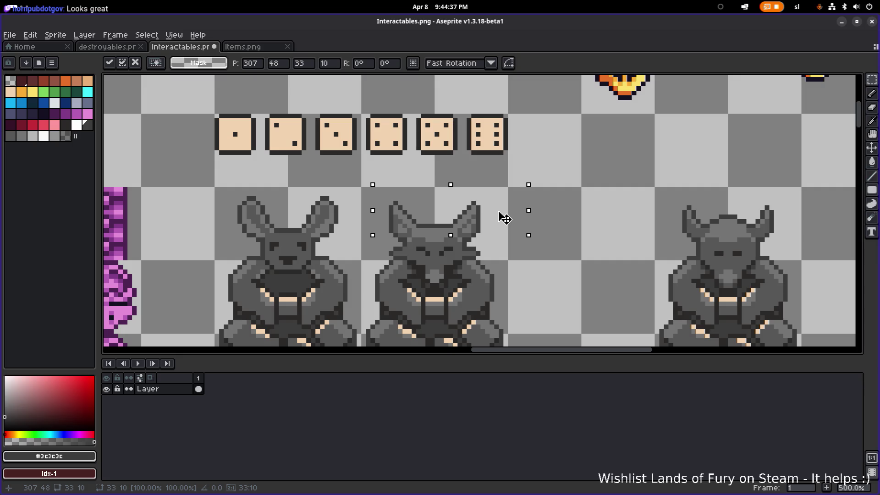
pyautogui.moveTo(504, 218)
pyautogui.mouseDown()
pyautogui.moveTo(503, 209)
pyautogui.moveTo(502, 223)
pyautogui.moveTo(502, 215)
pyautogui.moveTo(525, 231)
pyautogui.mouseUp()
pyautogui.press('Return')
pyautogui.hotkey('ctrl', 'd')
pyautogui.scroll(2, 502, 214)
pyautogui.scroll(3, 526, 231)
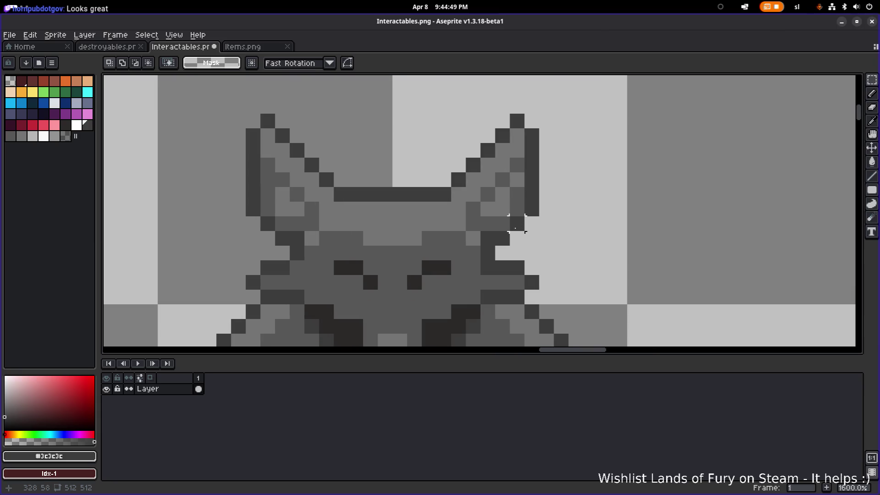
# - Lighten six inner-ear pixels to #747474
pyautogui.press('b')
pyautogui.keyDown('alt'); pyautogui.click(503, 198); pyautogui.keyUp('alt')
pyautogui.click(517, 194)
pyautogui.click(268, 180)
pyautogui.click(272, 200)
pyautogui.click(267, 209)
pyautogui.click(282, 223)
pyautogui.click(297, 224)
pyautogui.scroll(-4, 460, 229)
pyautogui.scroll(-3, 461, 229)
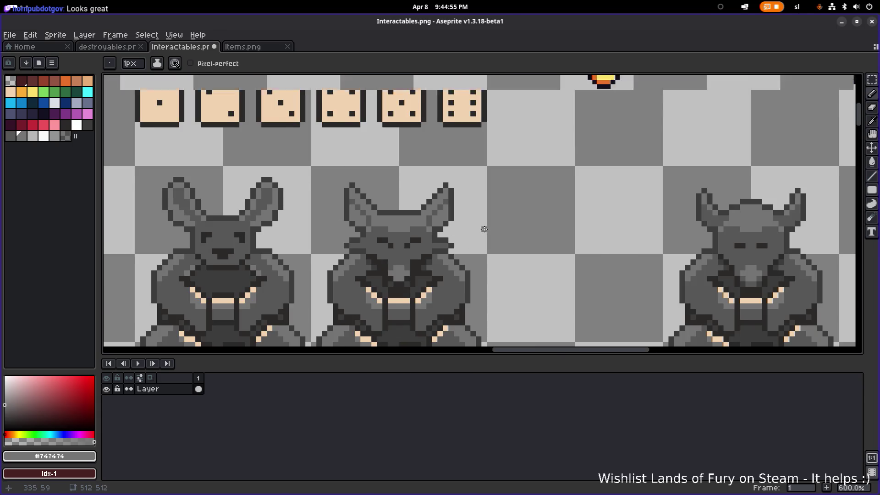
# - Darken three ear pixels with mid grey #575757
pyautogui.scroll(4, 427, 228)
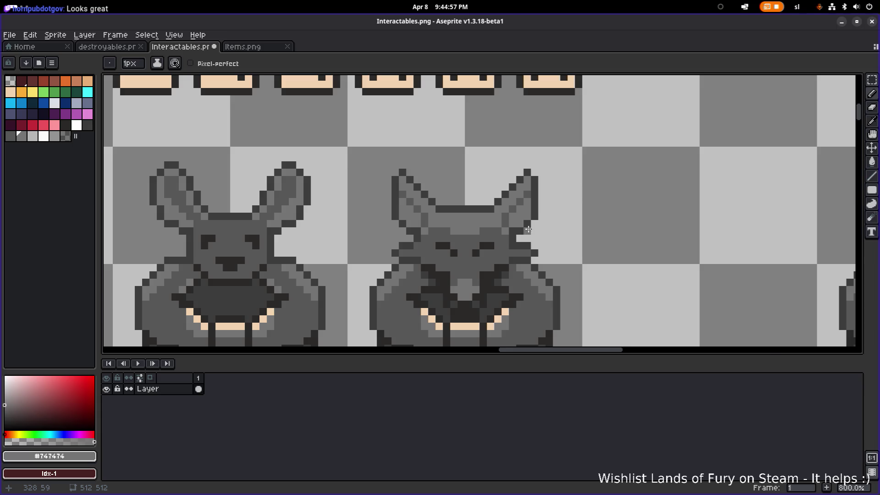
pyautogui.scroll(3, 486, 228)
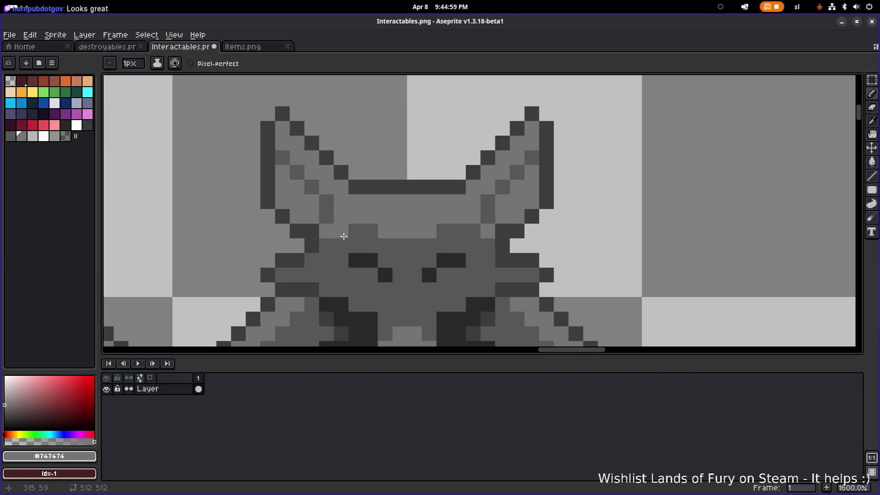
pyautogui.press('alt')
pyautogui.click(512, 257)
pyautogui.click(516, 216)
pyautogui.click(531, 202)
pyautogui.click(296, 216)
pyautogui.scroll(-6, 496, 227)
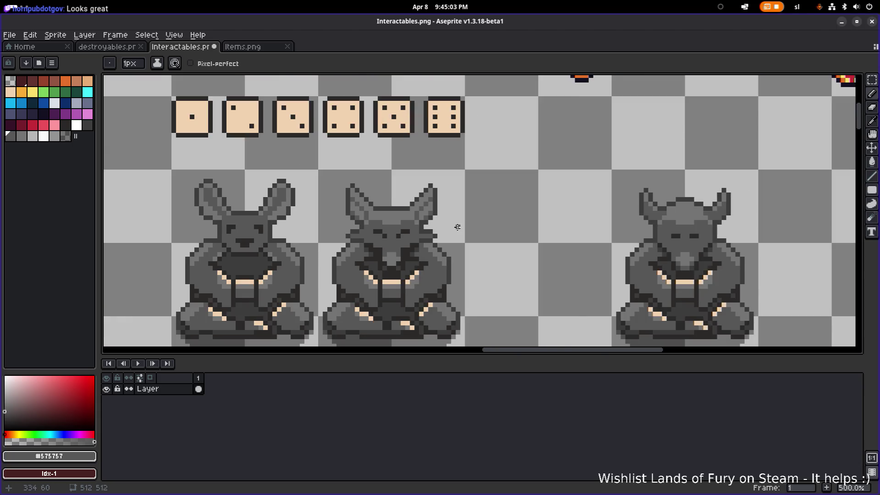
pyautogui.scroll(4, 419, 225)
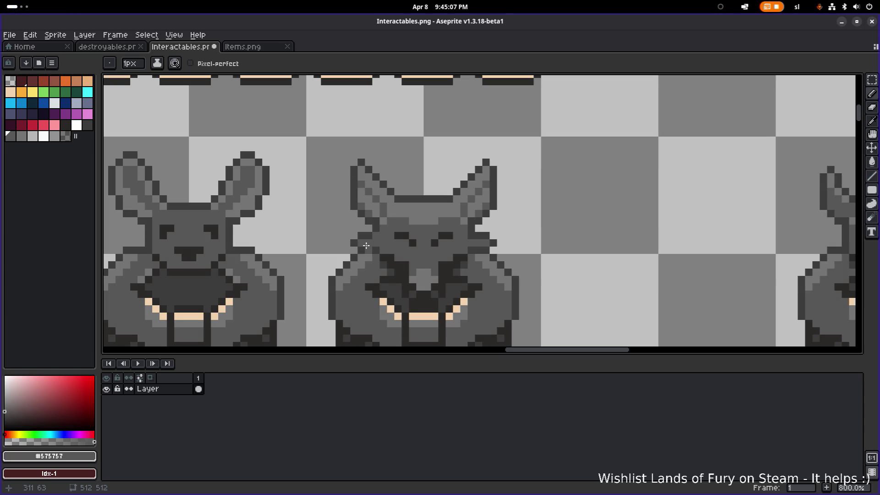
# - Save Interactables.png, then sample the peach colour from the statue
pyautogui.press('alt')
pyautogui.keyDown('alt'); pyautogui.click(485, 241); pyautogui.keyUp('alt')
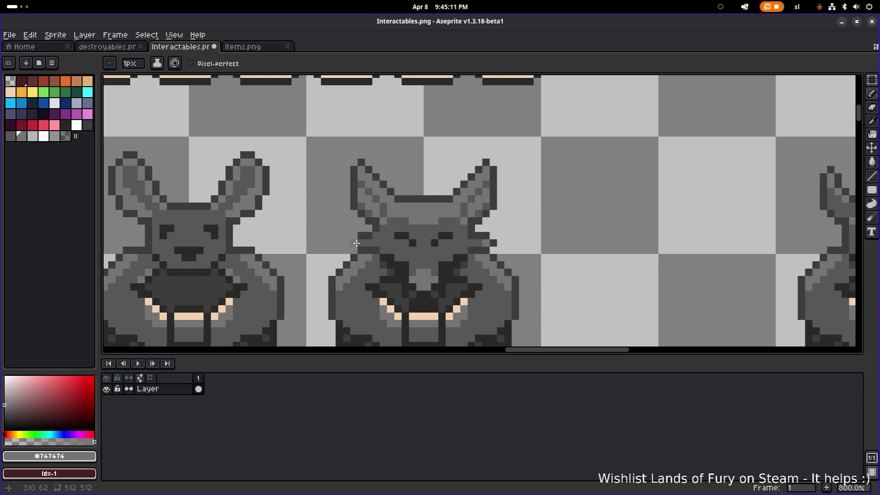
pyautogui.scroll(-4, 416, 243)
pyautogui.press('ctrl')
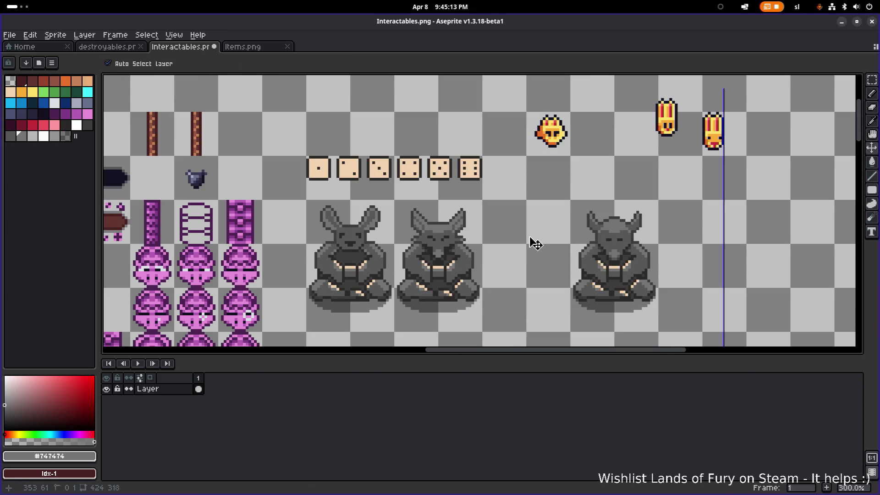
pyautogui.hotkey('ctrl', 's')
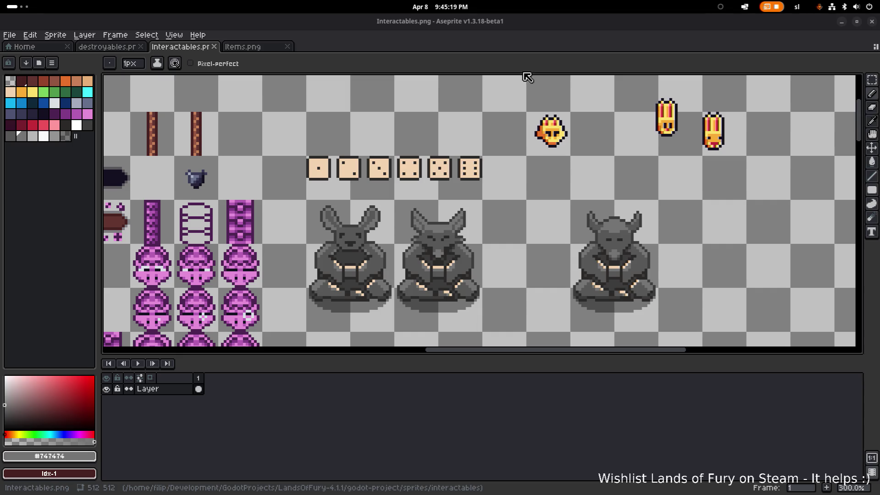
pyautogui.hotkey('ctrl', 's')
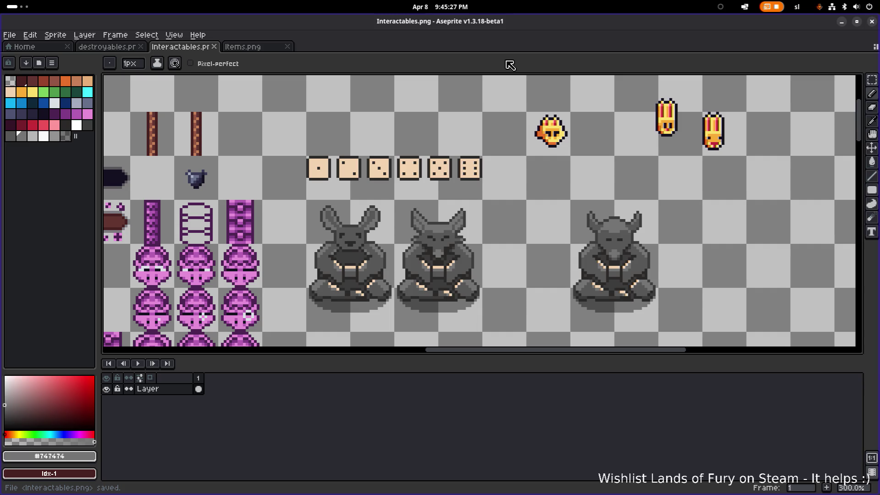
pyautogui.scroll(3, 441, 259)
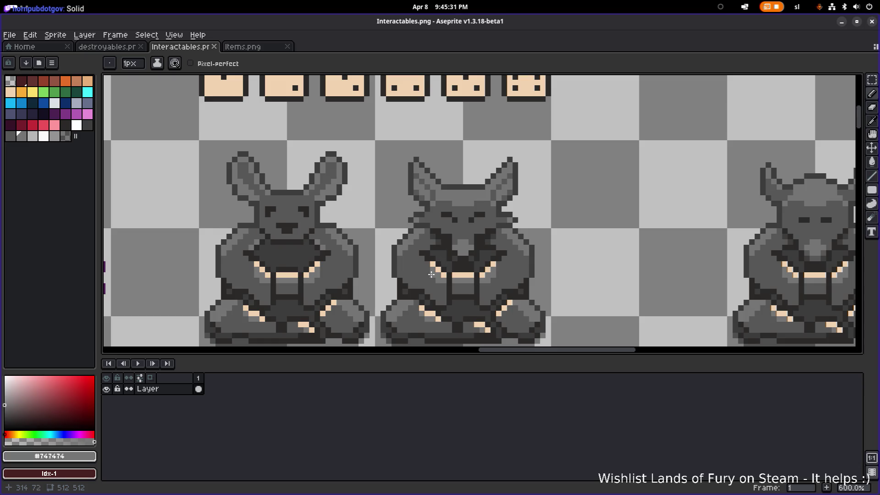
pyautogui.keyDown('alt'); pyautogui.click(432, 272); pyautogui.keyUp('alt')
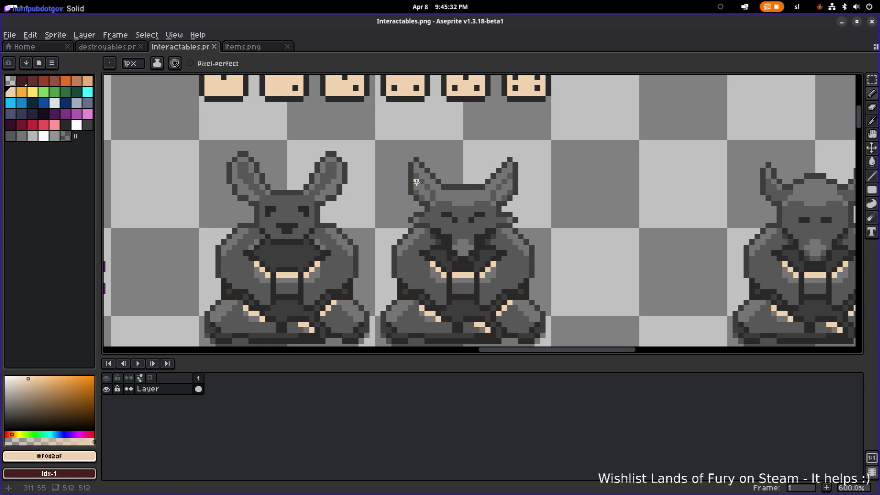
# - Bucket-fill the middle jackal statue's inner ears and mouth with peach
pyautogui.press('g')
pyautogui.click(417, 183)
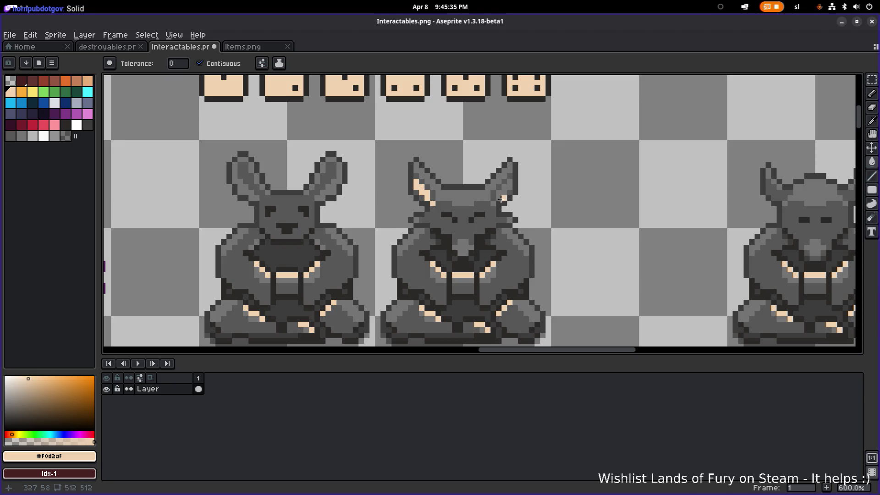
pyautogui.click(494, 203)
pyautogui.scroll(-2, 525, 194)
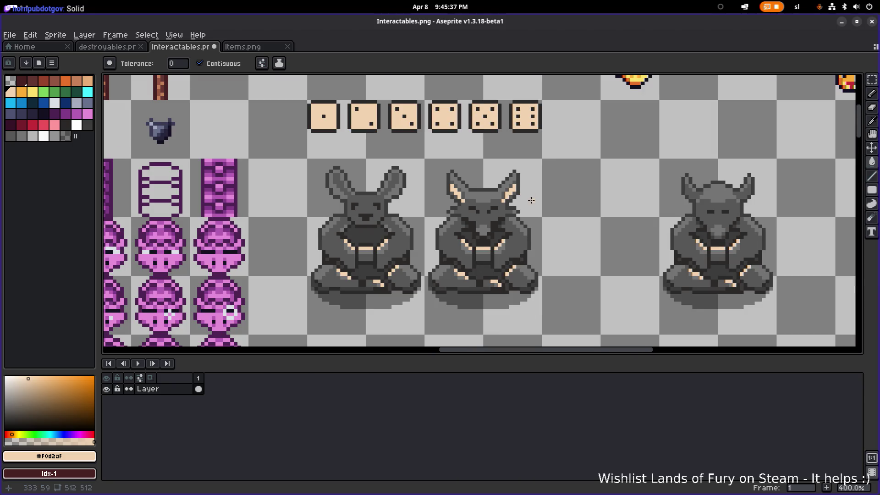
pyautogui.scroll(2, 519, 212)
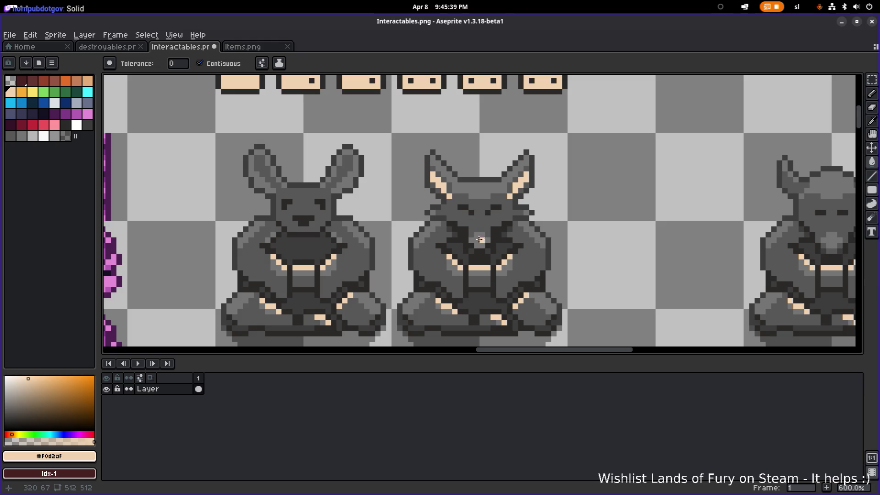
pyautogui.click(480, 239)
pyautogui.scroll(-2, 548, 242)
pyautogui.scroll(2, 483, 223)
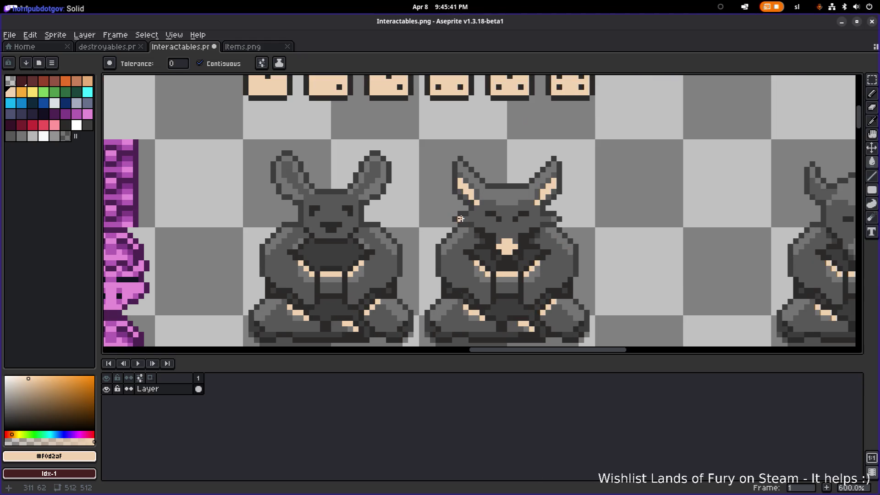
pyautogui.scroll(-3, 554, 220)
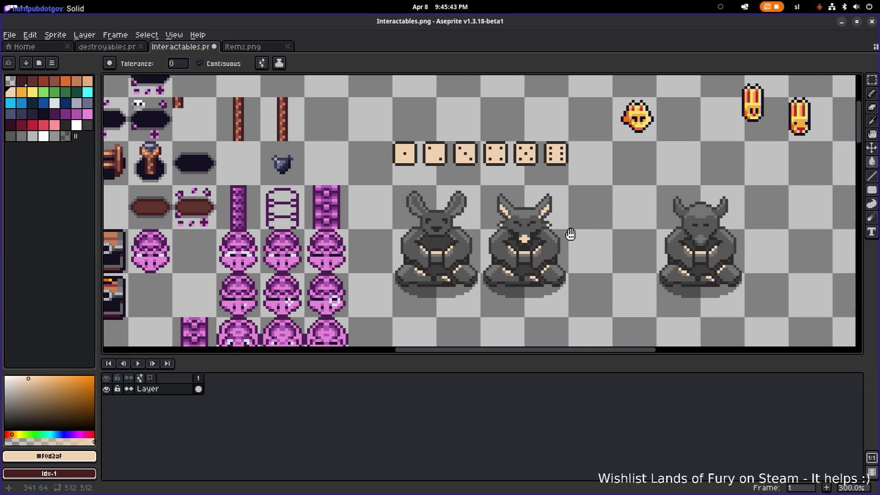
pyautogui.scroll(-1, 547, 244)
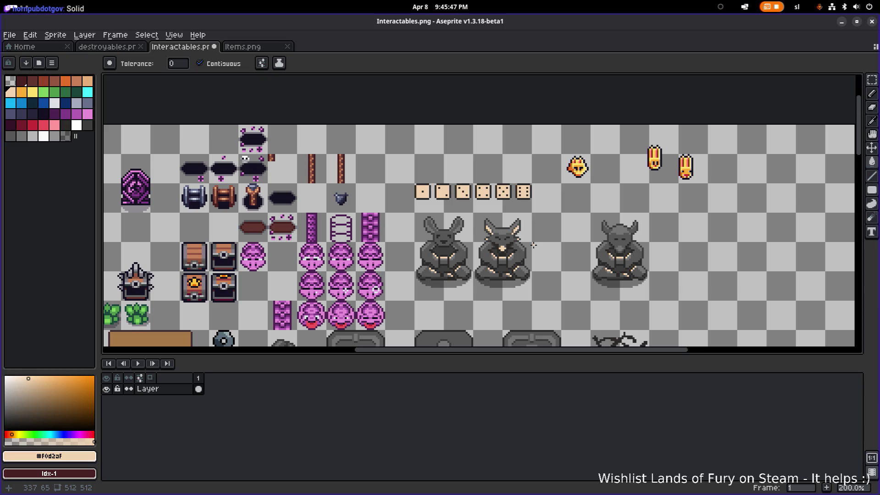
pyautogui.scroll(1, 512, 244)
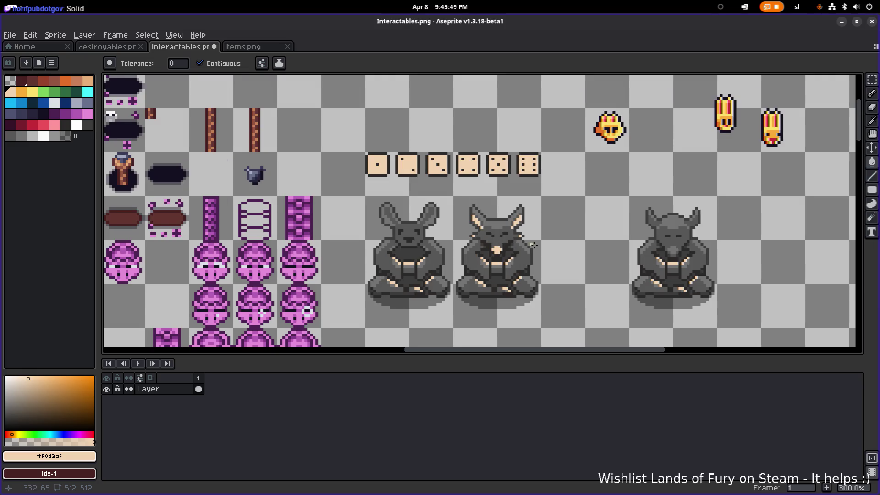
pyautogui.hscroll(1, 534, 245)
# - Undo the peach fills and the earlier ear pixel edit
pyautogui.press('v')
pyautogui.hotkey('ctrl', 'z')
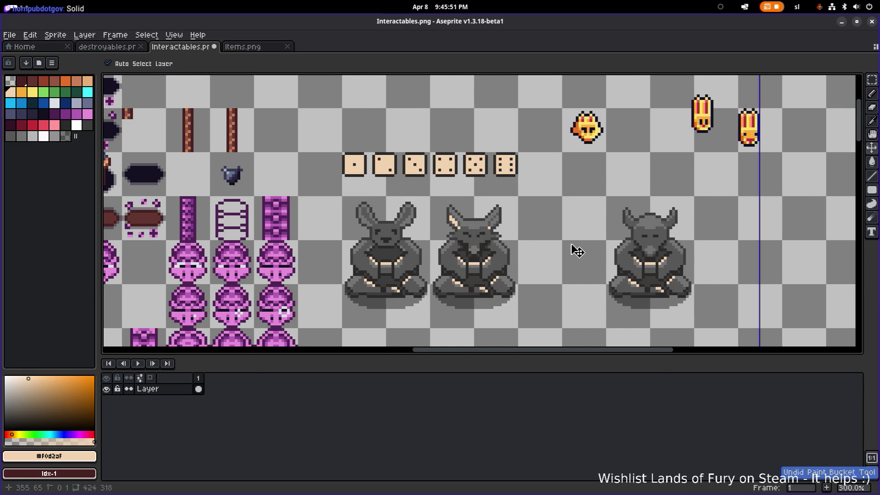
pyautogui.hotkey('ctrl', 'z')
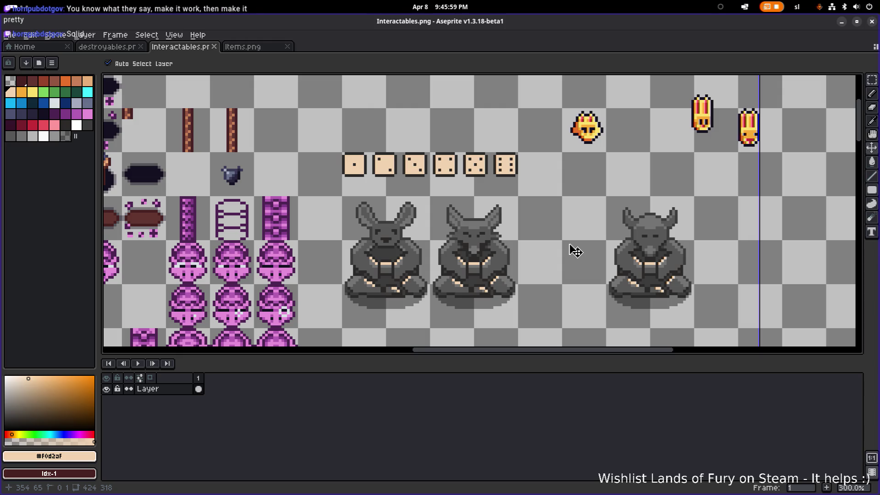
pyautogui.press('g')
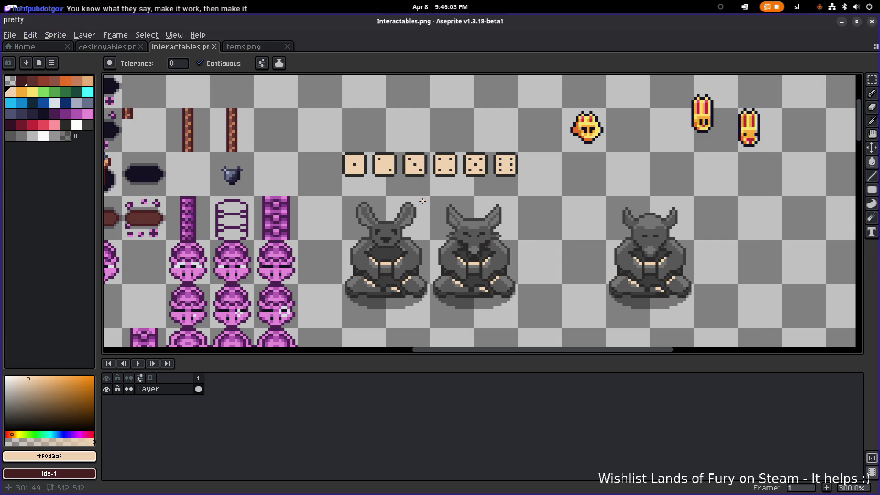
pyautogui.scroll(3, 380, 224)
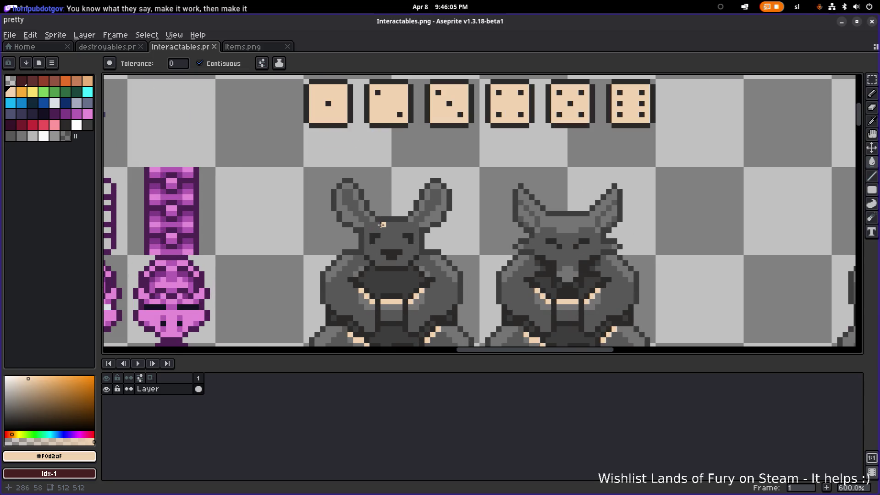
# - Add a dark grey pixel to the bunny's face and redraw its ear outline, erasing a stray pixel
pyautogui.scroll(3, 380, 224)
pyautogui.keyDown('alt'); pyautogui.click(362, 245); pyautogui.keyUp('alt')
pyautogui.press('b')
pyautogui.click(382, 265)
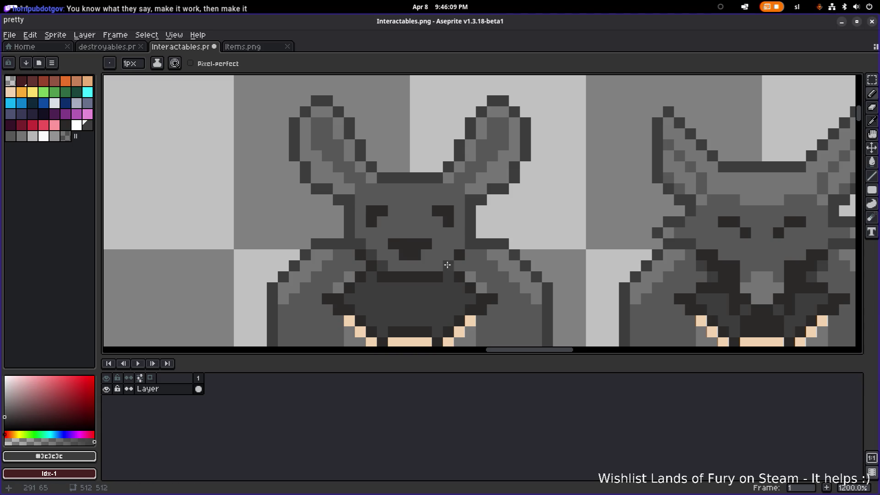
pyautogui.scroll(-6, 509, 248)
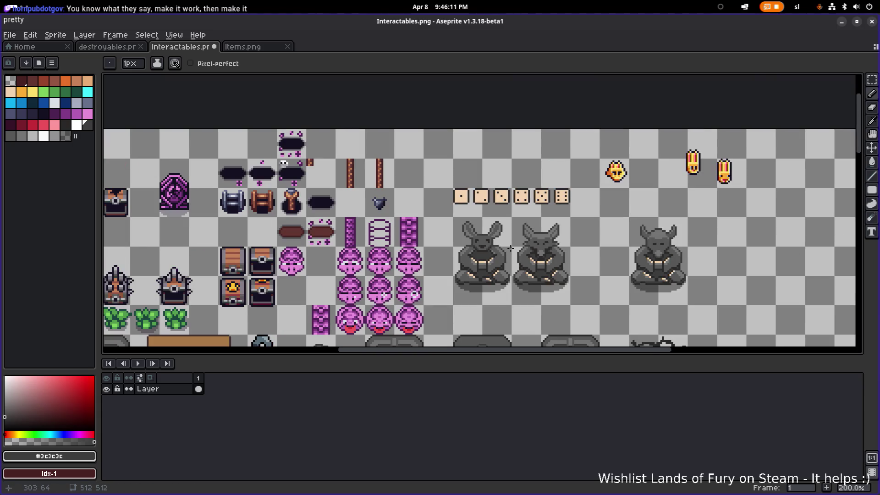
pyautogui.scroll(4, 509, 248)
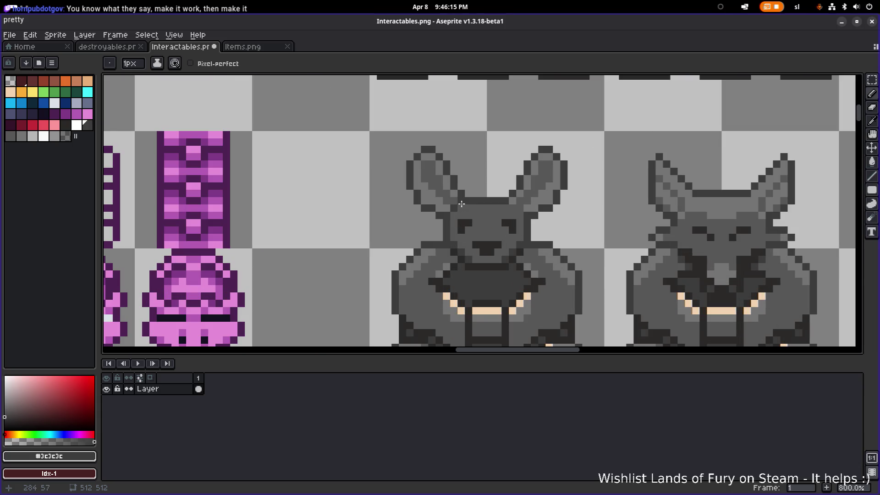
pyautogui.scroll(-4, 517, 202)
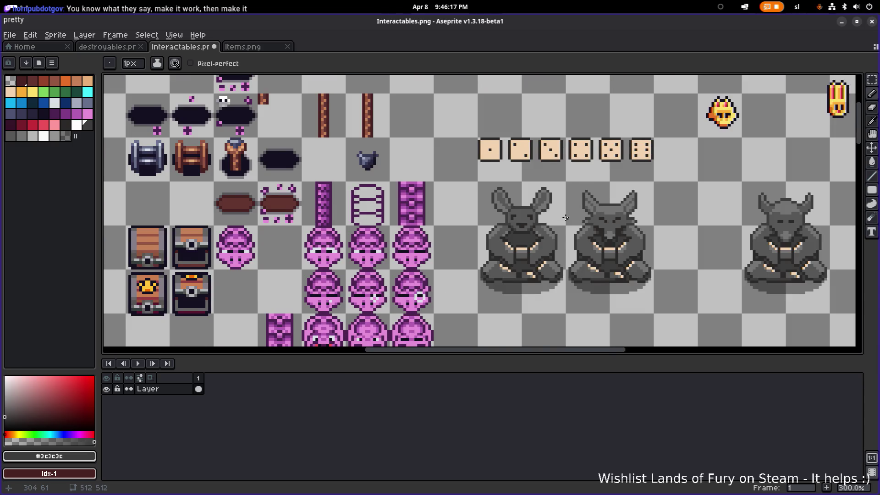
pyautogui.scroll(-2, 516, 222)
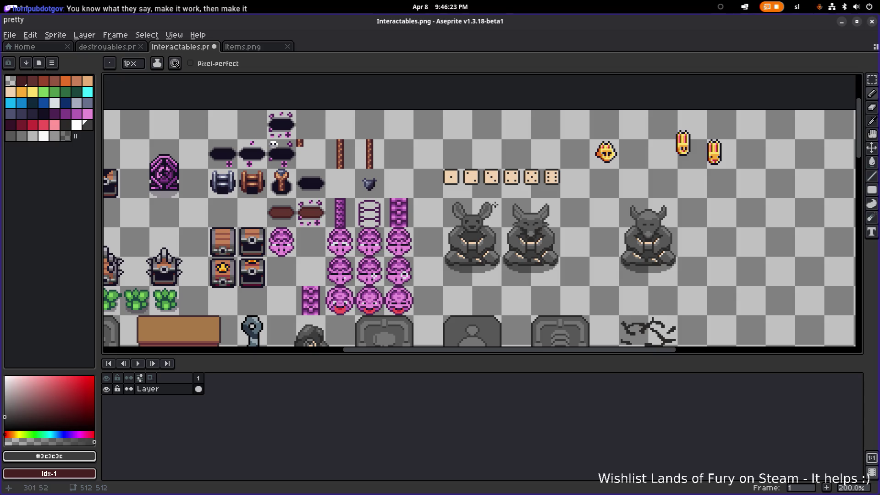
pyautogui.scroll(6, 494, 205)
pyautogui.click(314, 217)
pyautogui.press('e')
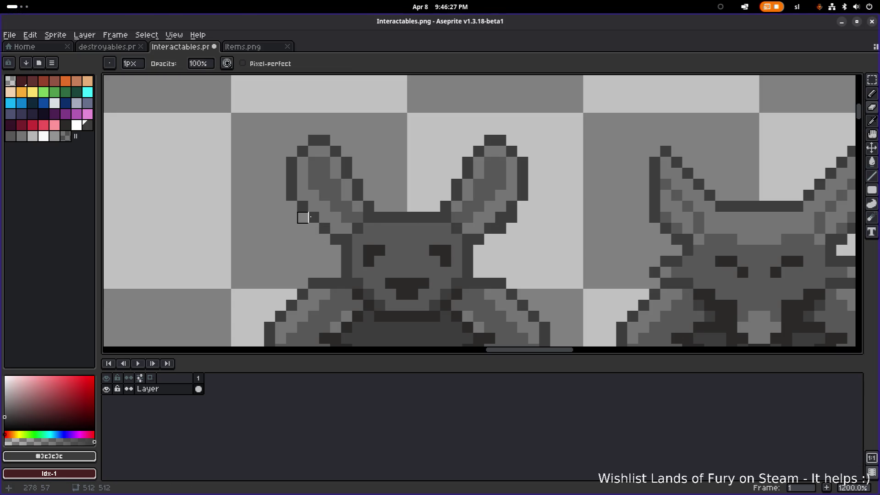
pyautogui.click(511, 217)
pyautogui.scroll(-4, 511, 217)
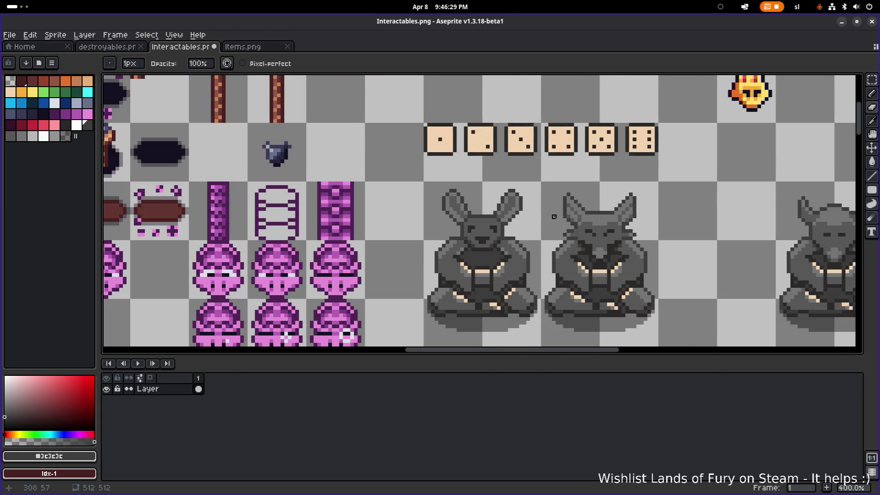
pyautogui.scroll(3, 418, 215)
pyautogui.scroll(2, 419, 216)
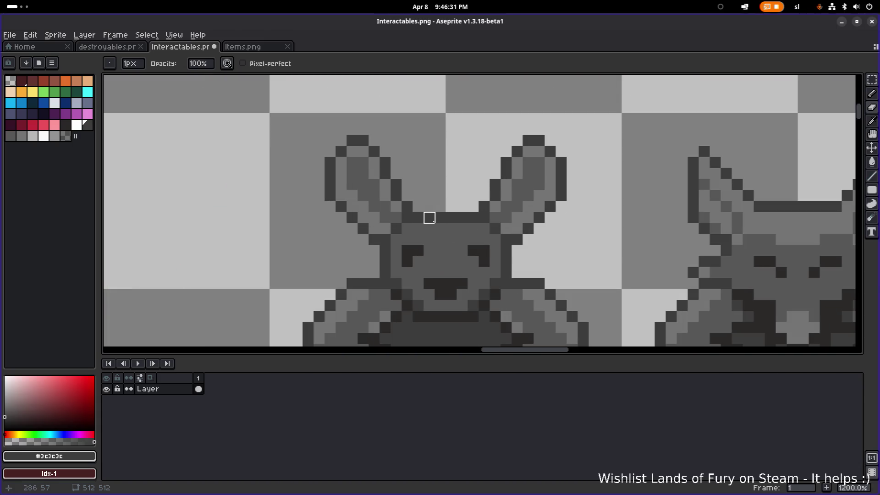
pyautogui.press('e')
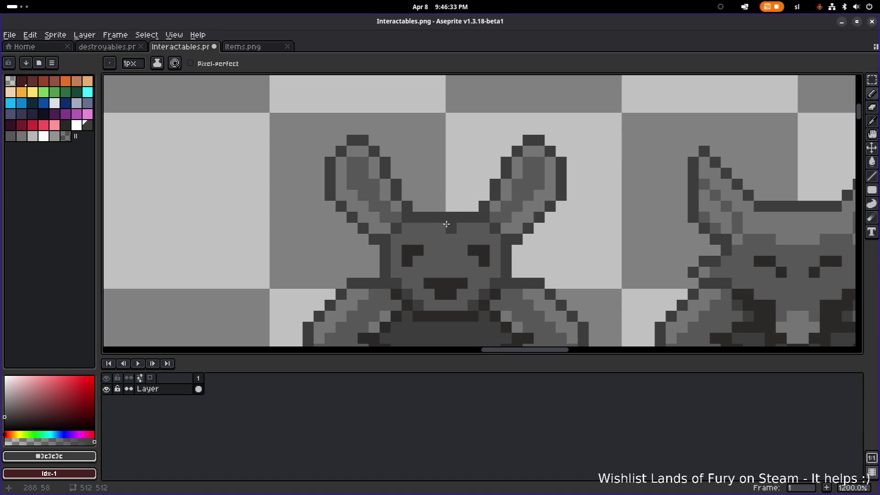
# - Repaint the bunny's head-top row with dark outline grey and mid grey pixels
pyautogui.press('i')
pyautogui.press('b')
pyautogui.scroll(-4, 484, 212)
pyautogui.press('v')
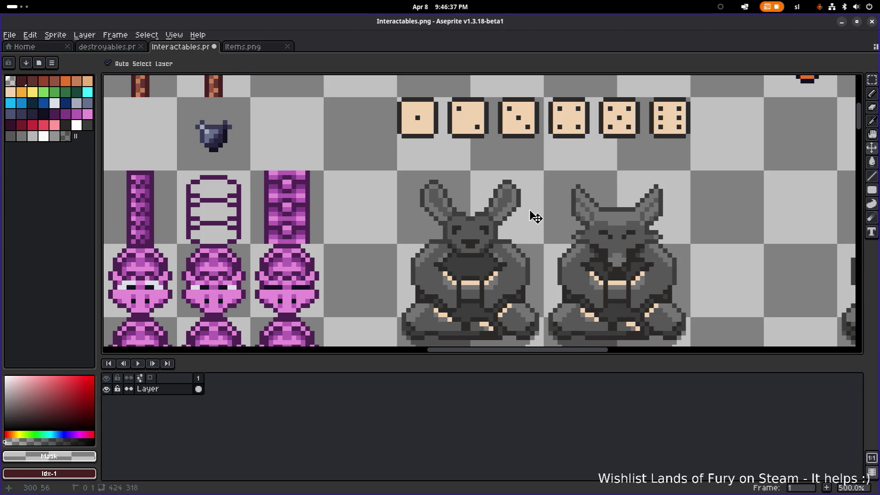
pyautogui.press('b')
pyautogui.scroll(4, 464, 209)
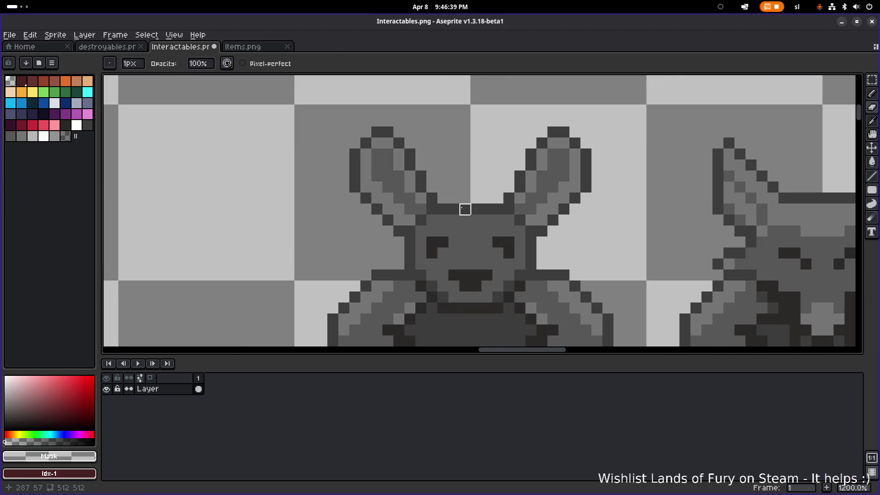
pyautogui.keyDown('alt'); pyautogui.click(464, 209); pyautogui.keyUp('alt')
pyautogui.click(449, 201)
pyautogui.click(486, 198)
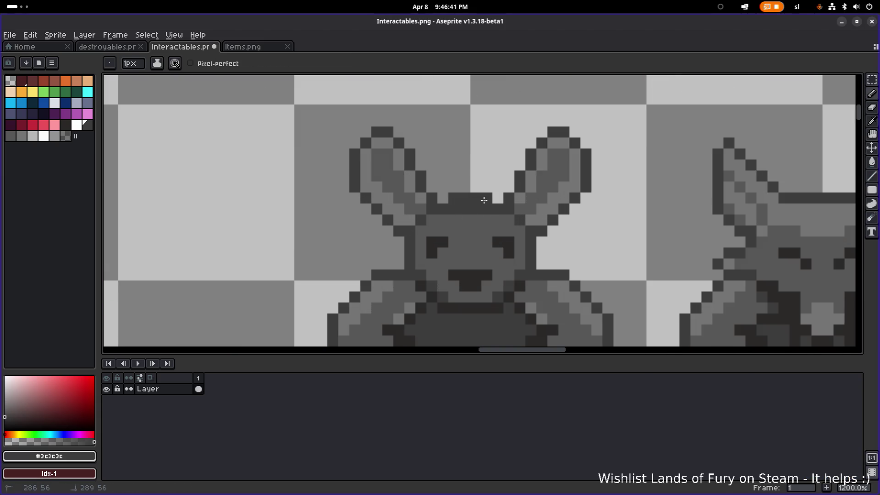
pyautogui.keyDown('alt'); pyautogui.click(487, 216); pyautogui.keyUp('alt')
pyautogui.moveTo(486, 208); pyautogui.dragTo(453, 209)
pyautogui.scroll(-5, 517, 211)
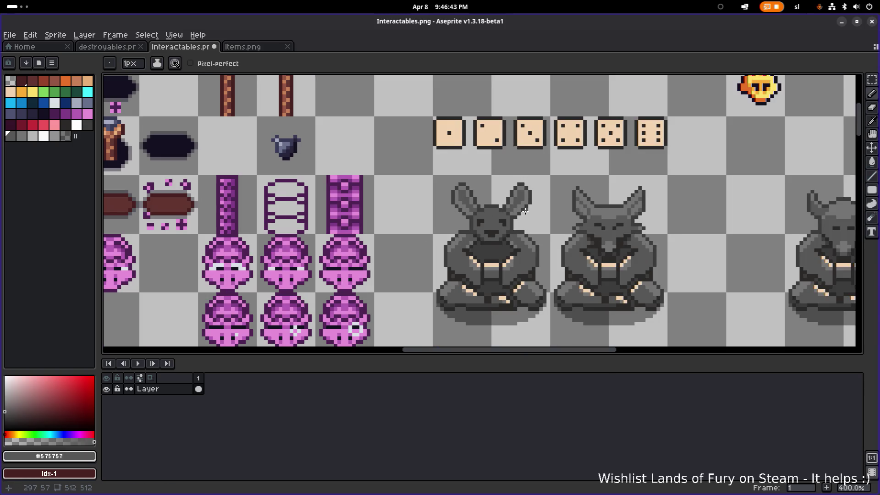
pyautogui.scroll(5, 497, 219)
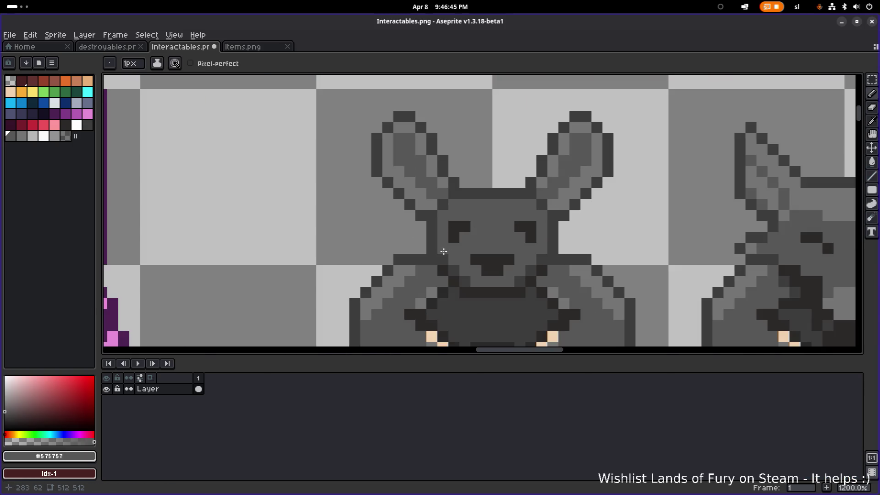
# - Darken the pixels around the bunny's mouth with #3c3c3c, then undo the last stroke
pyautogui.keyDown('alt'); pyautogui.click(442, 250); pyautogui.keyUp('alt')
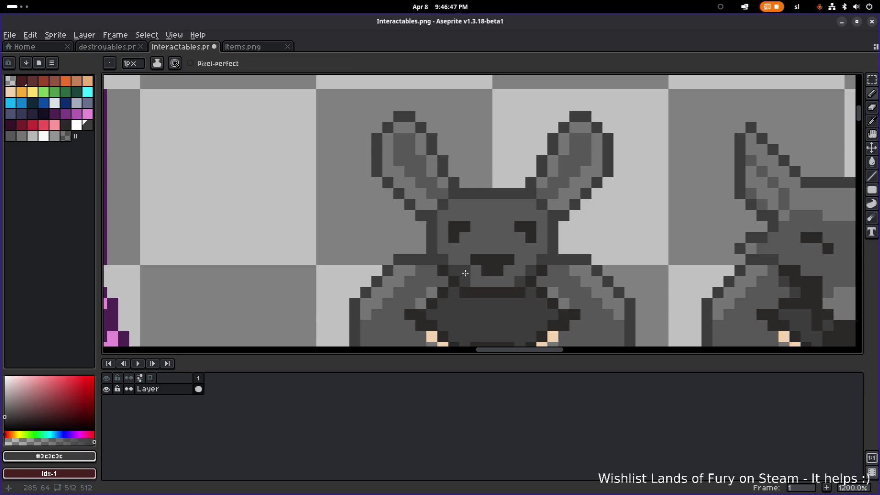
pyautogui.moveTo(465, 271)
pyautogui.mouseDown()
pyautogui.moveTo(513, 294)
pyautogui.moveTo(480, 299)
pyautogui.mouseUp()
pyautogui.keyDown('alt'); pyautogui.click(521, 292); pyautogui.keyUp('alt')
pyautogui.scroll(-6, 504, 297)
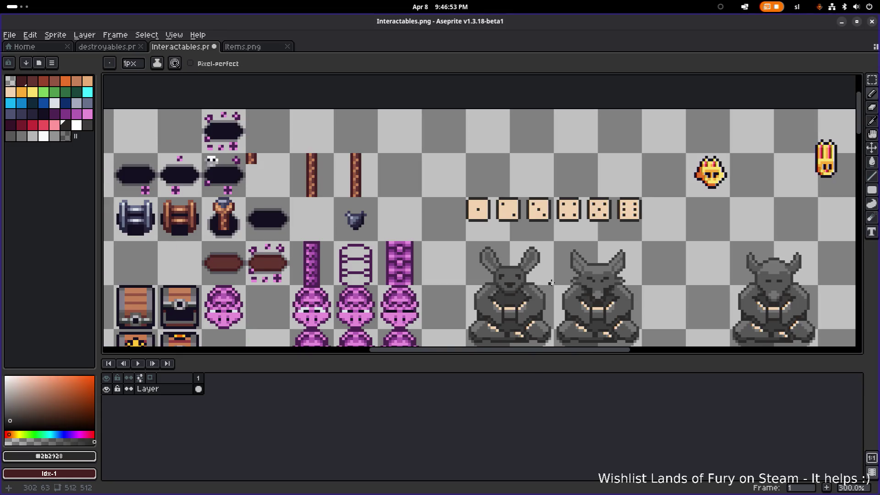
pyautogui.scroll(4, 540, 270)
pyautogui.scroll(-2, 531, 257)
pyautogui.scroll(-2, 529, 251)
pyautogui.press('v')
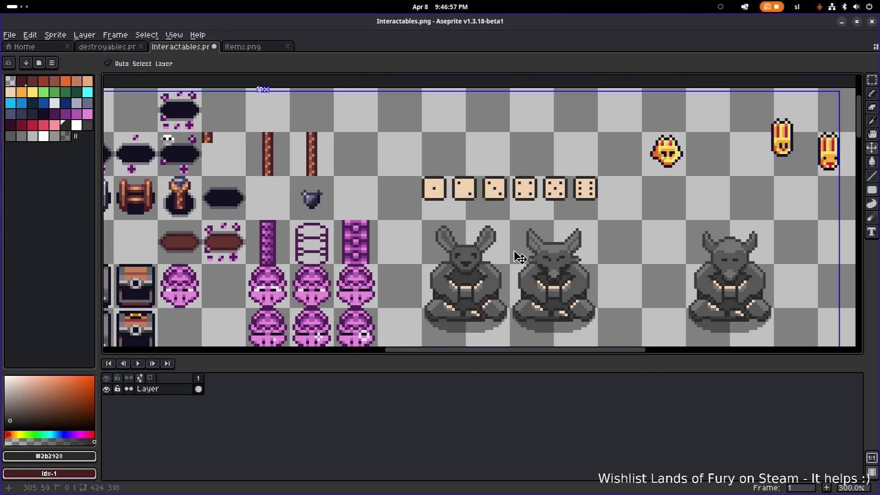
pyautogui.hotkey('ctrl', 'z')
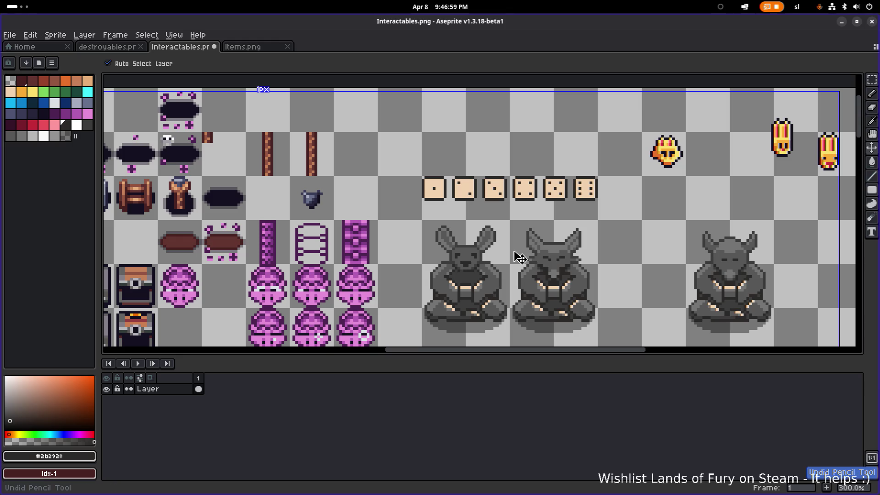
pyautogui.press('b')
pyautogui.scroll(3, 504, 255)
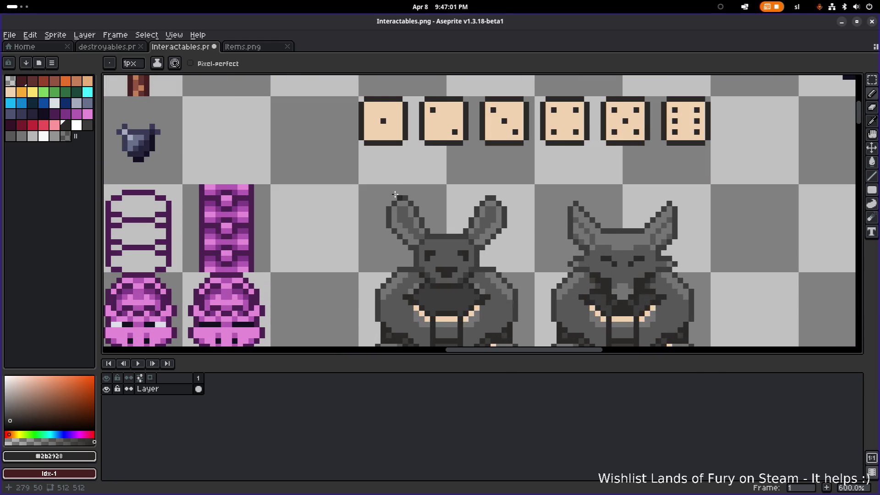
# - Marquee-select the bunny statue's left and right ears, then drop the selection
pyautogui.press('m')
pyautogui.moveTo(371, 180)
pyautogui.mouseDown()
pyautogui.moveTo(426, 238)
pyautogui.moveTo(427, 253)
pyautogui.moveTo(433, 237)
pyautogui.mouseUp()
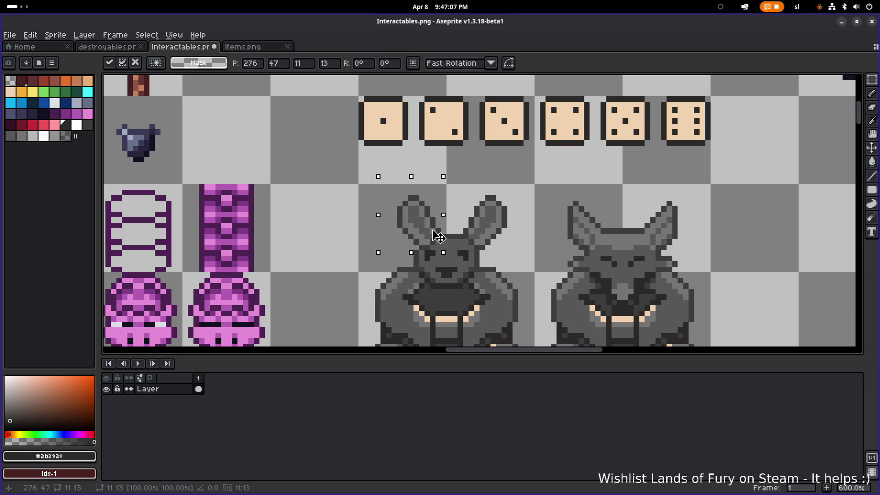
pyautogui.moveTo(515, 186)
pyautogui.mouseDown()
pyautogui.moveTo(475, 252)
pyautogui.moveTo(466, 251)
pyautogui.moveTo(525, 181)
pyautogui.moveTo(501, 220)
pyautogui.moveTo(460, 252)
pyautogui.mouseUp()
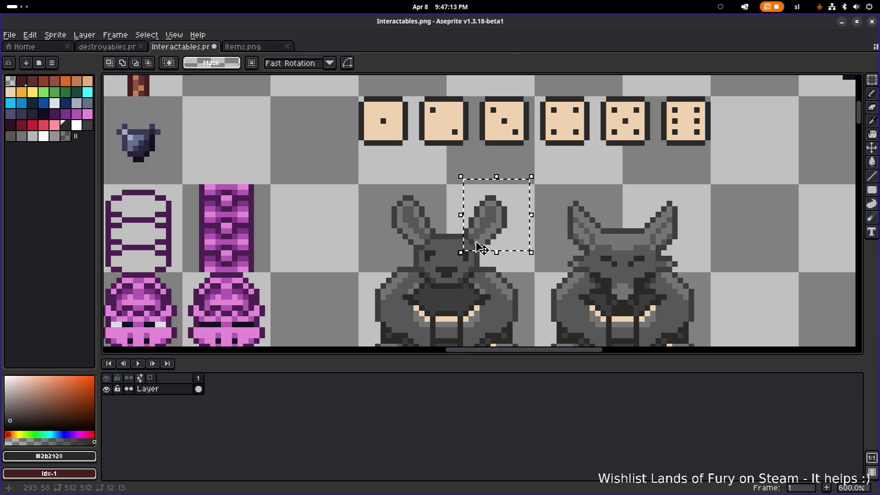
pyautogui.click(491, 245)
pyautogui.click(548, 190)
pyautogui.scroll(-4, 548, 190)
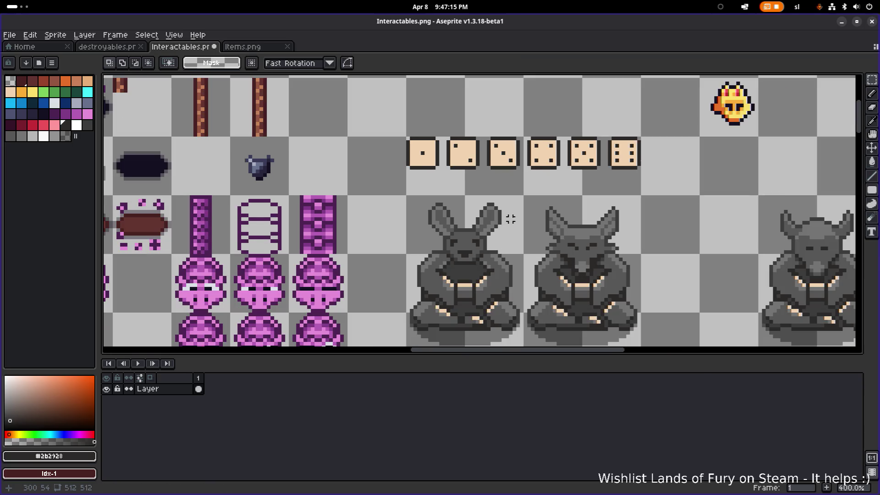
pyautogui.scroll(4, 518, 196)
# - Reselect the bunny's right ear, nudge it one pixel right, and commit the move
pyautogui.moveTo(518, 186)
pyautogui.mouseDown()
pyautogui.moveTo(479, 250)
pyautogui.moveTo(493, 222)
pyautogui.mouseUp()
pyautogui.click(499, 233)
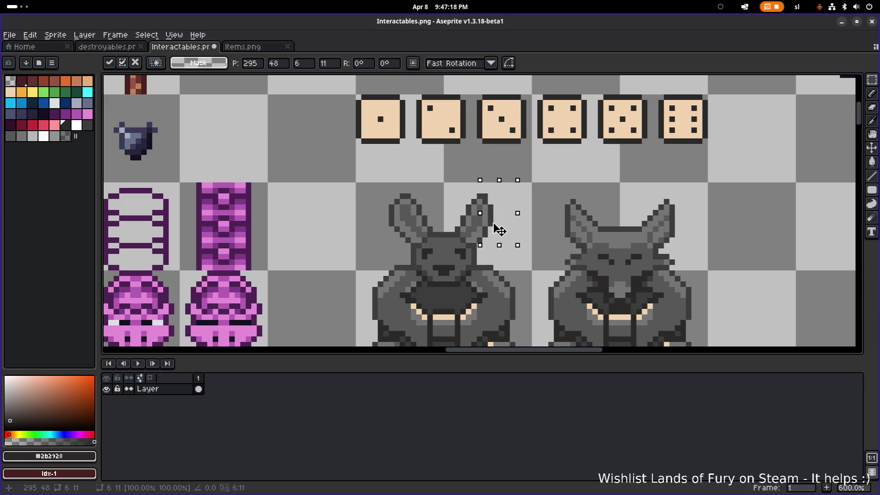
pyautogui.press('Right')
pyautogui.click(528, 178)
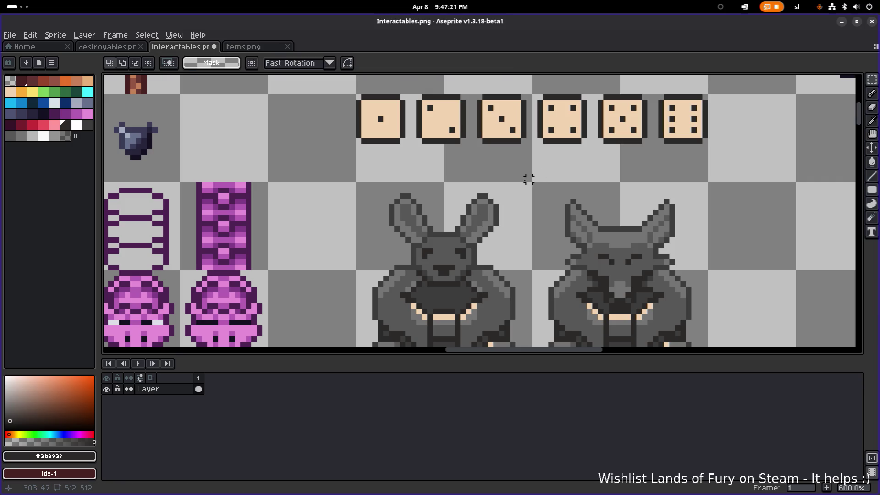
pyautogui.scroll(-1, 515, 222)
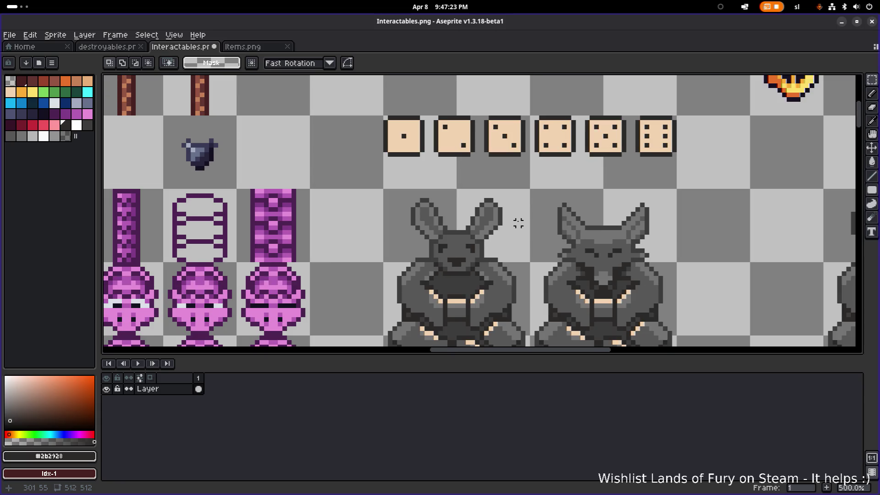
pyautogui.scroll(-2, 596, 259)
pyautogui.moveTo(629, 253); pyautogui.dragTo(500, 243)
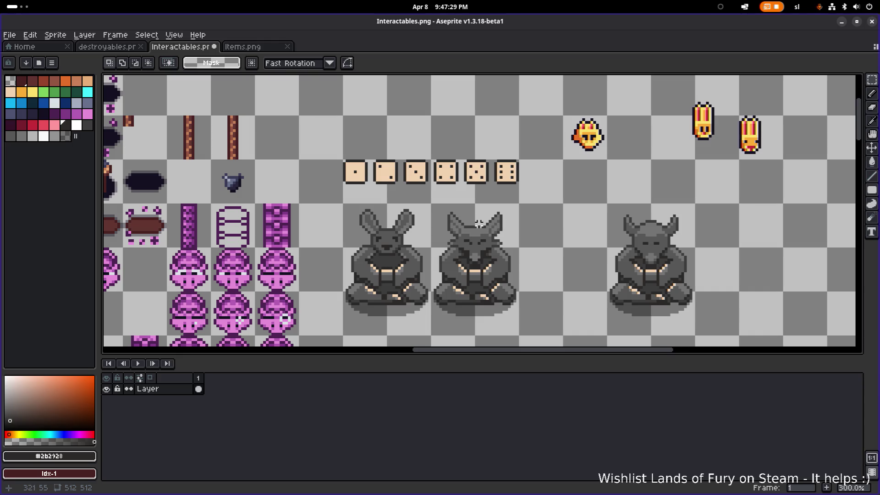
pyautogui.scroll(2, 481, 224)
pyautogui.moveTo(383, 222); pyautogui.dragTo(444, 204)
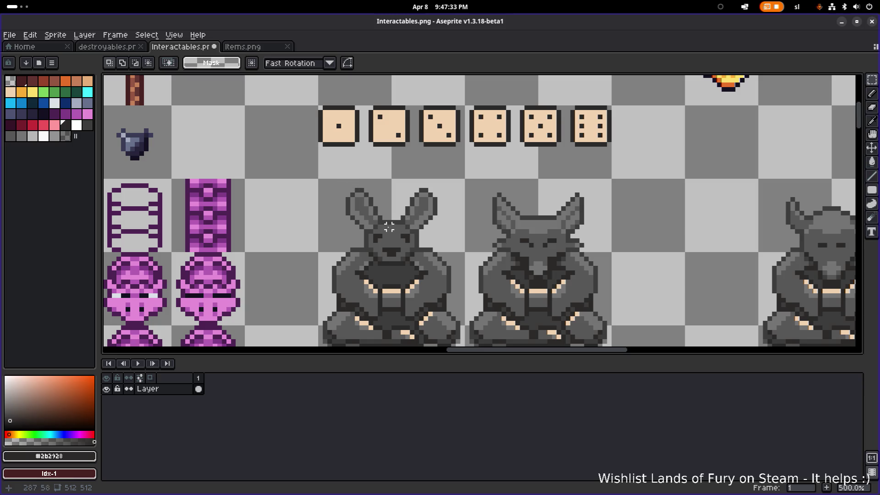
# - Shift the bunny's eyes one pixel apart and try grey fills, then undo those edits
pyautogui.scroll(4, 379, 240)
pyautogui.moveTo(366, 222)
pyautogui.mouseDown()
pyautogui.moveTo(390, 245)
pyautogui.moveTo(367, 232)
pyautogui.moveTo(370, 241)
pyautogui.mouseUp()
pyautogui.moveTo(417, 221); pyautogui.dragTo(454, 244)
pyautogui.moveTo(426, 235); pyautogui.dragTo(438, 234)
pyautogui.press('Return')
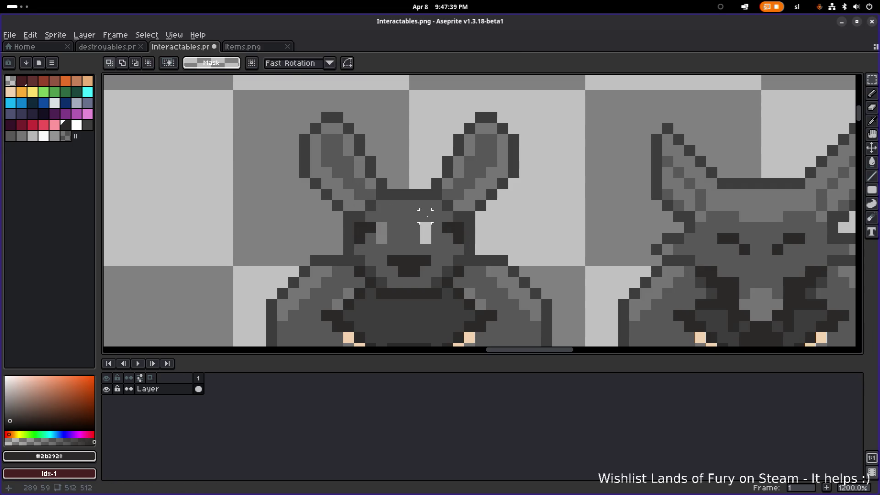
pyautogui.press('i')
pyautogui.click(422, 215)
pyautogui.press('g')
pyautogui.click(425, 231)
pyautogui.click(383, 236)
pyautogui.scroll(-5, 383, 236)
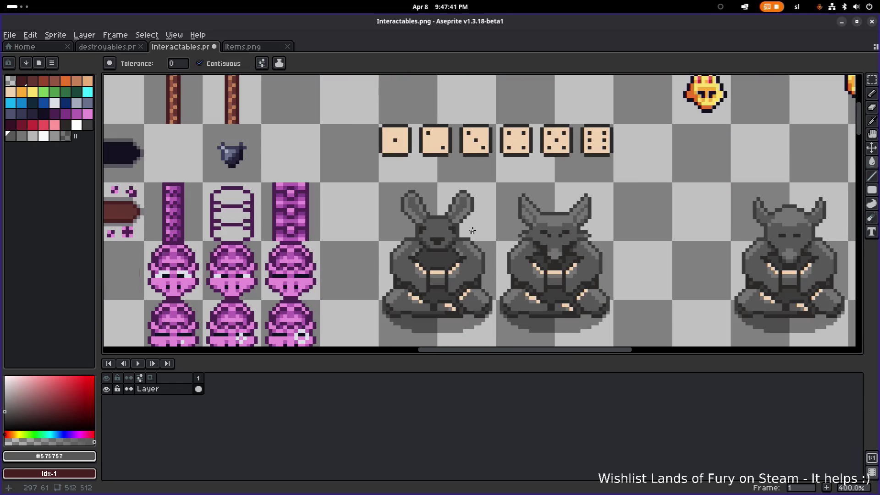
pyautogui.scroll(-2, 472, 227)
pyautogui.scroll(5, 471, 226)
pyautogui.press('v')
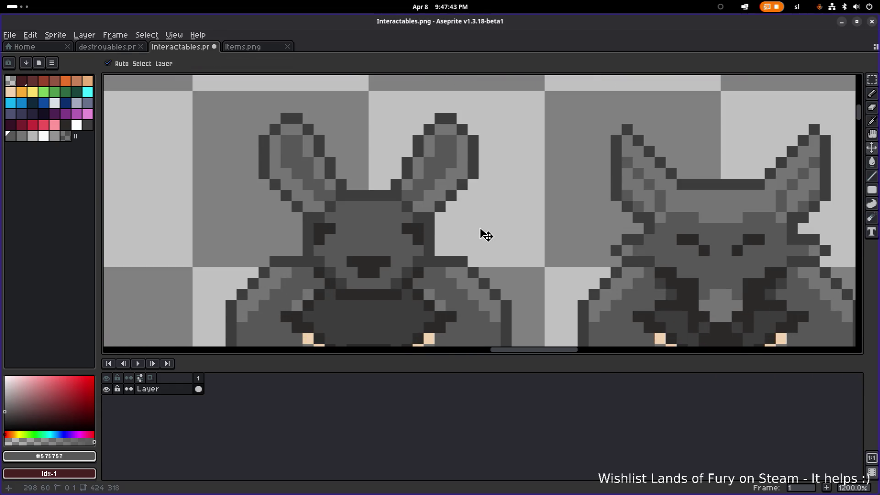
pyautogui.hotkey('ctrl', 'z')
pyautogui.hotkey('ctrl', 'z')
pyautogui.hotkey('ctrl', 'z')
pyautogui.hotkey('ctrl', 'z')
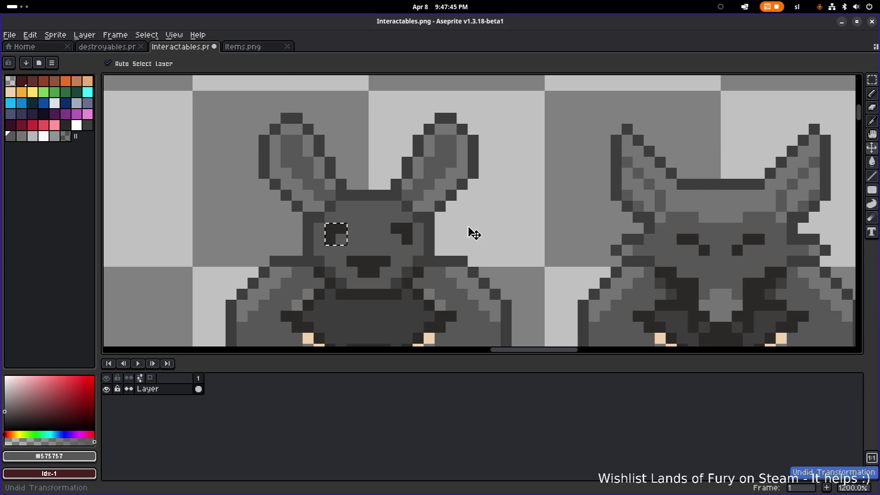
pyautogui.press('w')
# - Repaint the bunny's eyes with dark and grey pixels, making the left eye 2x2
pyautogui.press('b')
pyautogui.keyDown('alt'); pyautogui.click(393, 227); pyautogui.keyUp('alt')
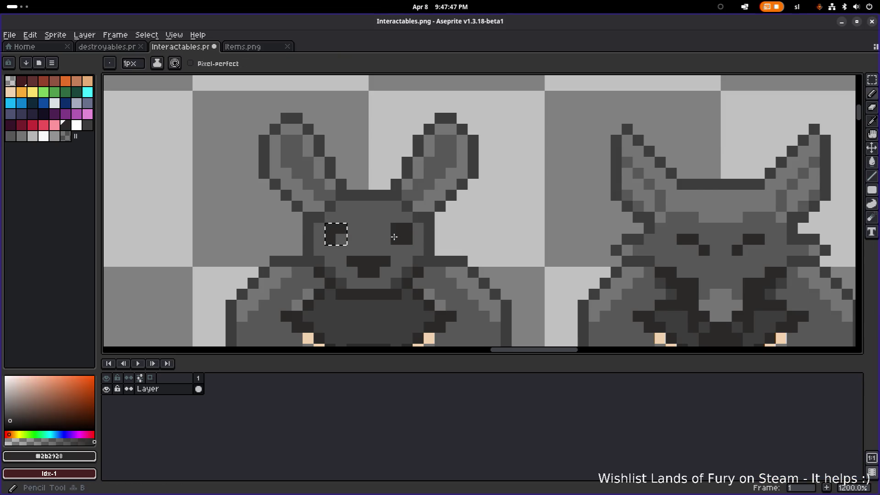
pyautogui.keyDown('alt'); pyautogui.click(417, 228); pyautogui.keyUp('alt')
pyautogui.hotkey('ctrl', 'd')
pyautogui.press('i')
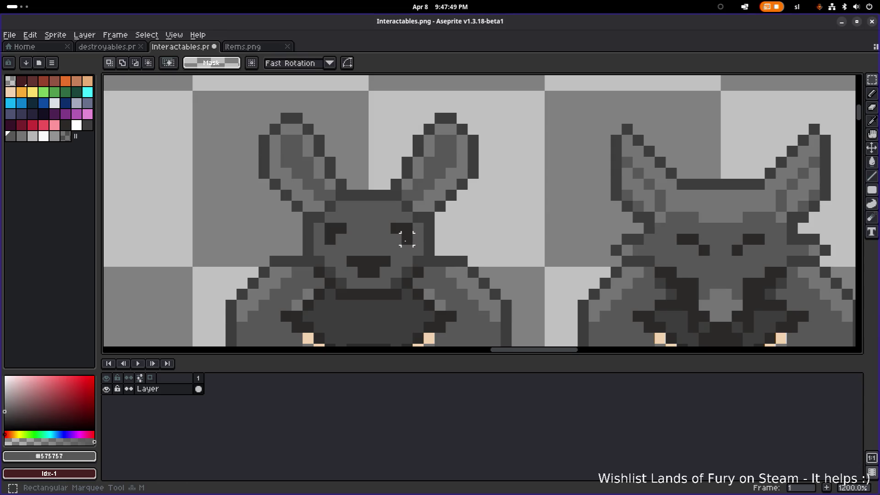
pyautogui.click(406, 239)
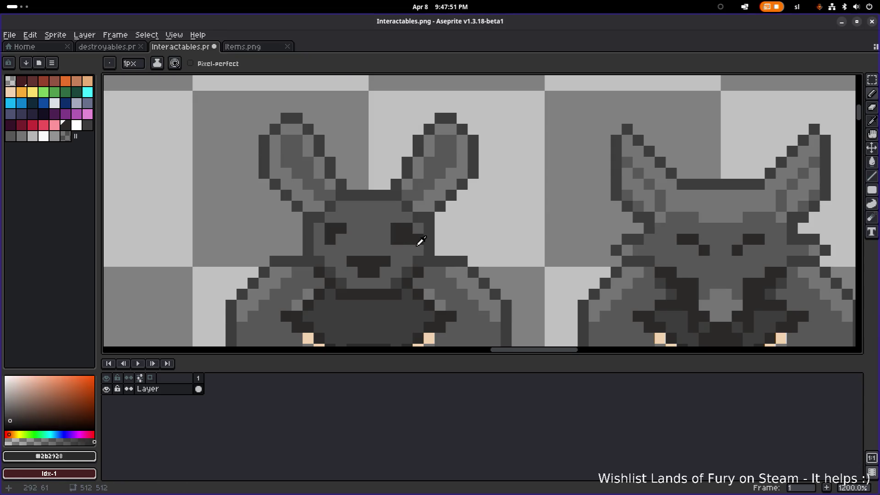
pyautogui.click(407, 228)
pyautogui.keyDown('alt'); pyautogui.click(340, 228); pyautogui.keyUp('alt')
pyautogui.click(341, 238)
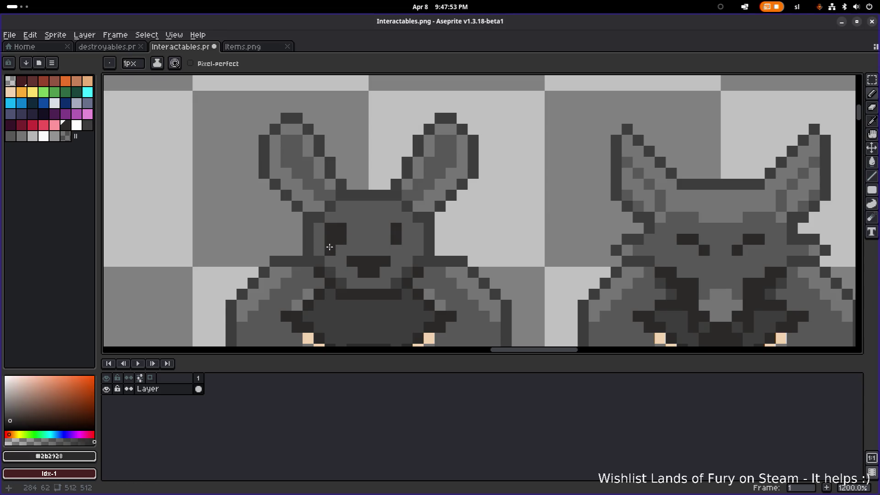
pyautogui.keyDown('alt'); pyautogui.click(334, 245); pyautogui.keyUp('alt')
pyautogui.scroll(-5, 441, 228)
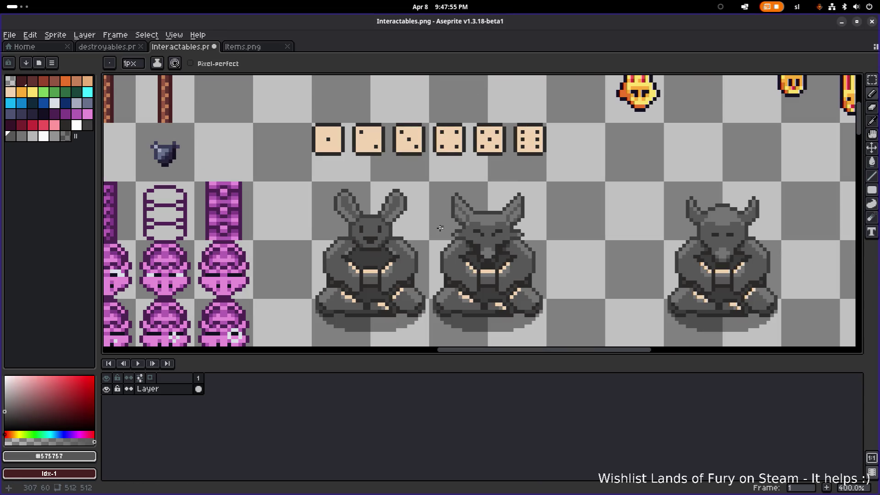
pyautogui.scroll(3, 440, 227)
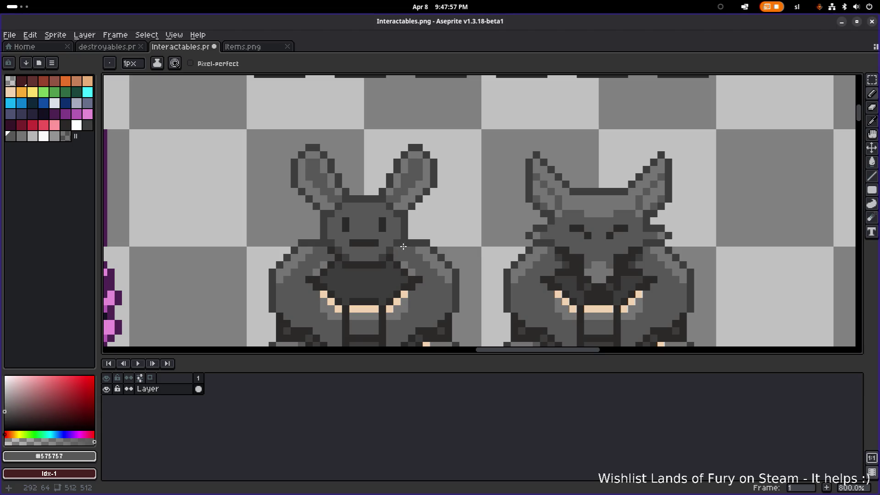
# - Reshape the bunny's mouth into a dark smile, undoing the last stroke
pyautogui.keyDown('ctrl'); pyautogui.click(375, 242); pyautogui.keyUp('ctrl')
pyautogui.click(368, 249)
pyautogui.click(361, 250)
pyautogui.keyDown('alt'); pyautogui.click(353, 250); pyautogui.keyUp('alt')
pyautogui.click(362, 244)
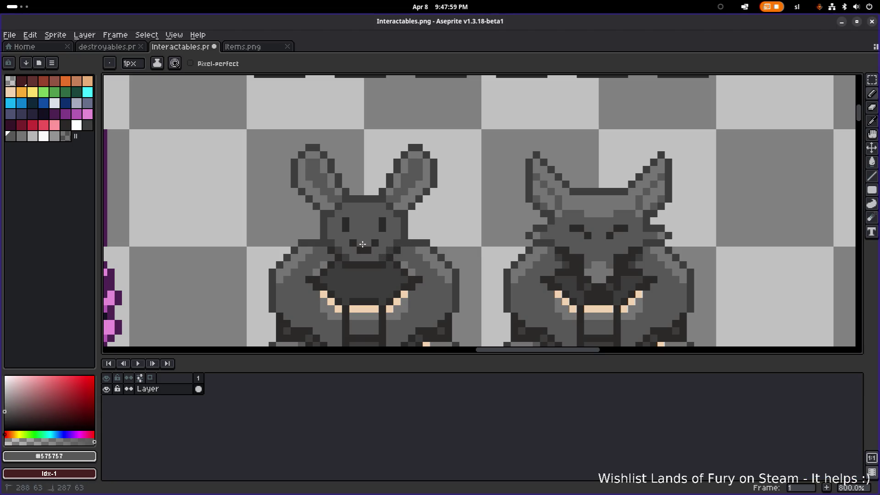
pyautogui.scroll(-3, 362, 244)
pyautogui.hotkey('ctrl', 'z')
pyautogui.scroll(5, 403, 246)
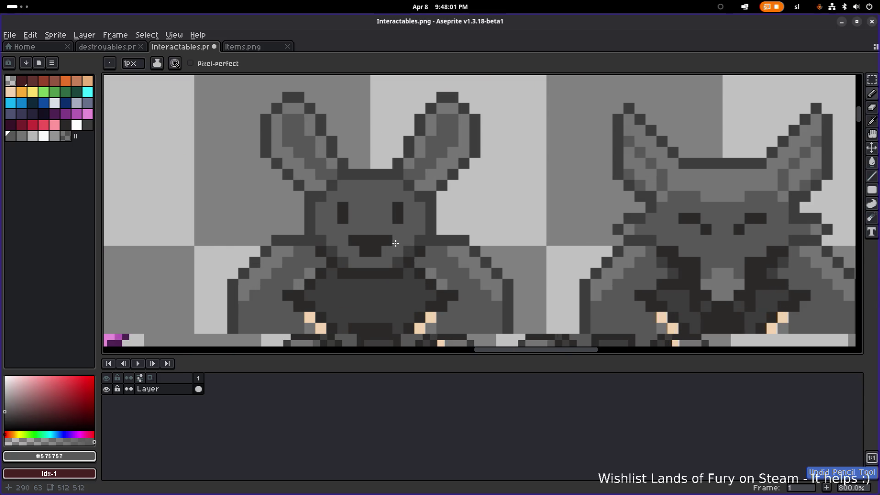
# - Thicken the bunny's mouth with dark pixels, then undo the final two edits
pyautogui.keyDown('alt'); pyautogui.click(380, 251); pyautogui.keyUp('alt')
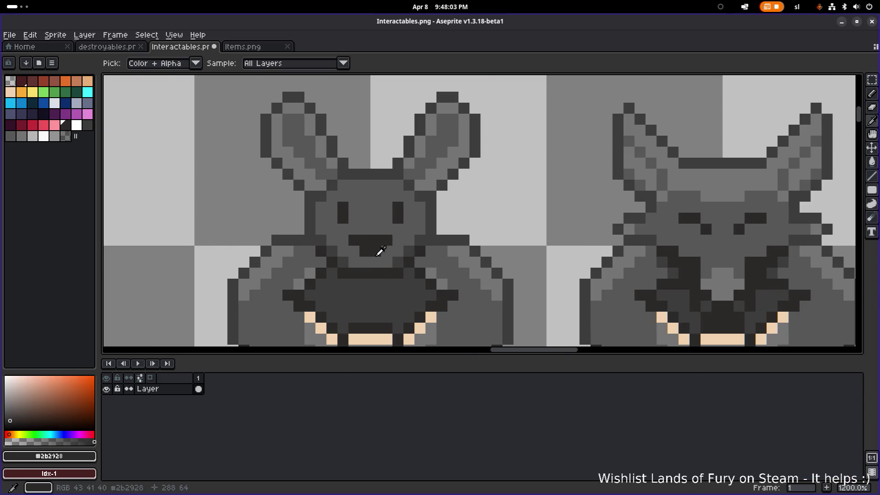
pyautogui.click(365, 262)
pyautogui.click(342, 240)
pyautogui.moveTo(343, 251); pyautogui.dragTo(354, 251)
pyautogui.click(387, 251)
pyautogui.click(397, 240)
pyautogui.keyDown('alt'); pyautogui.click(346, 253); pyautogui.keyUp('alt')
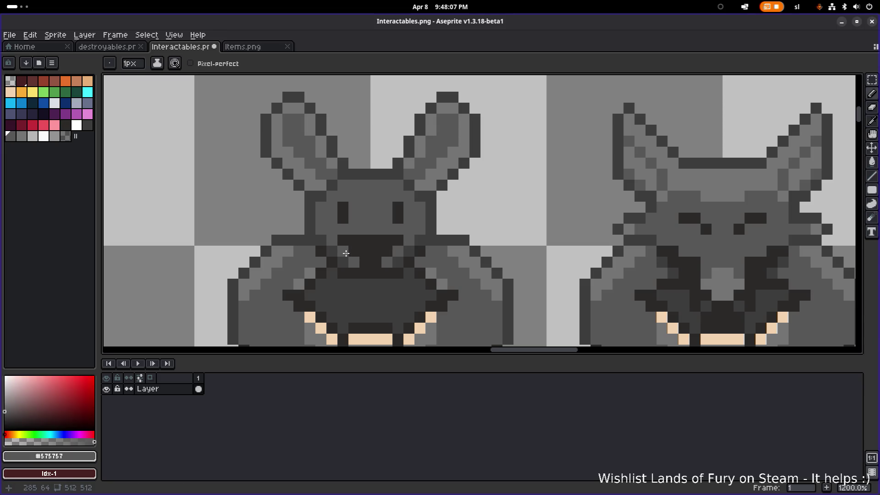
pyautogui.scroll(-6, 423, 251)
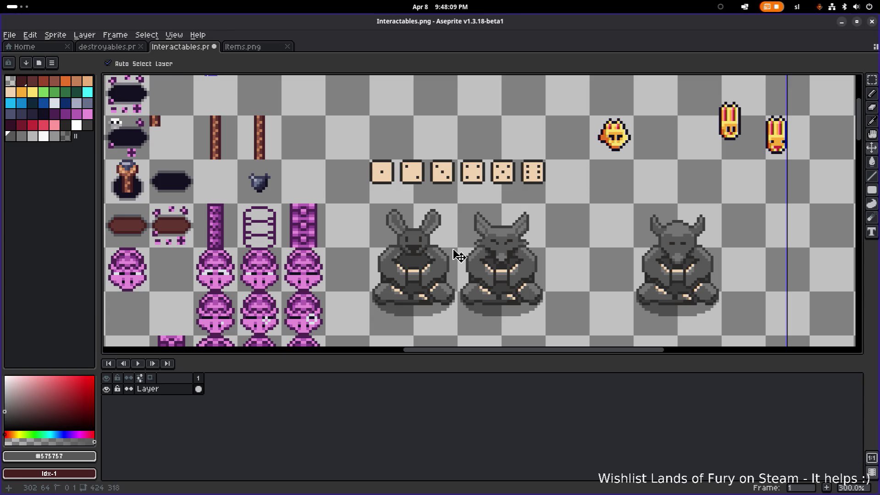
pyautogui.hotkey('ctrl', 'z')
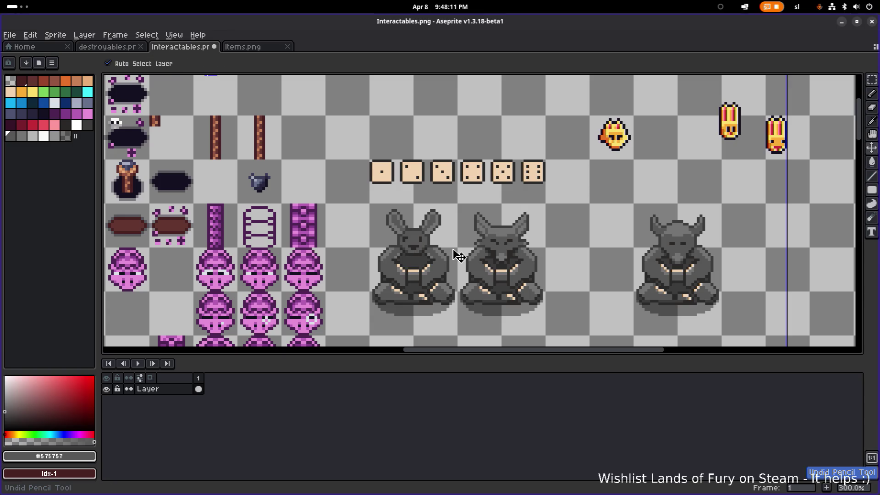
pyautogui.hotkey('ctrl', 'z')
# - Save Interactables.png
pyautogui.hotkey('ctrl', 's')
pyautogui.hscroll(5, 480, 213)
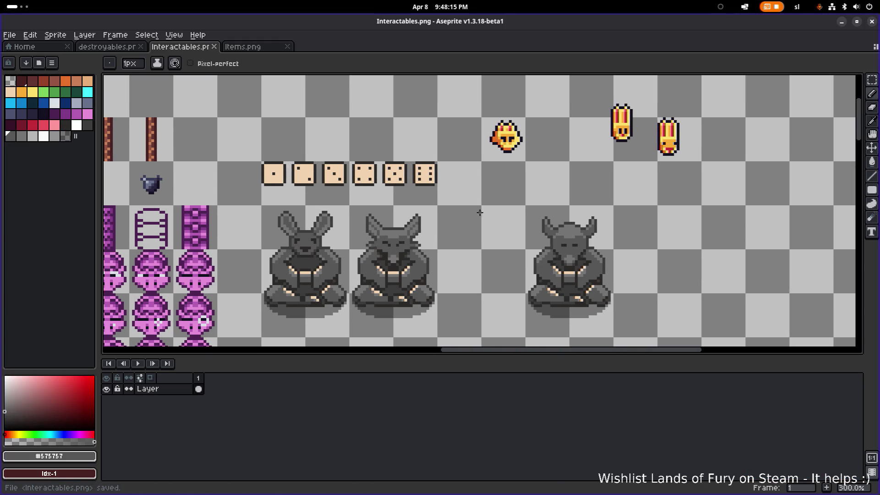
pyautogui.scroll(3, 341, 220)
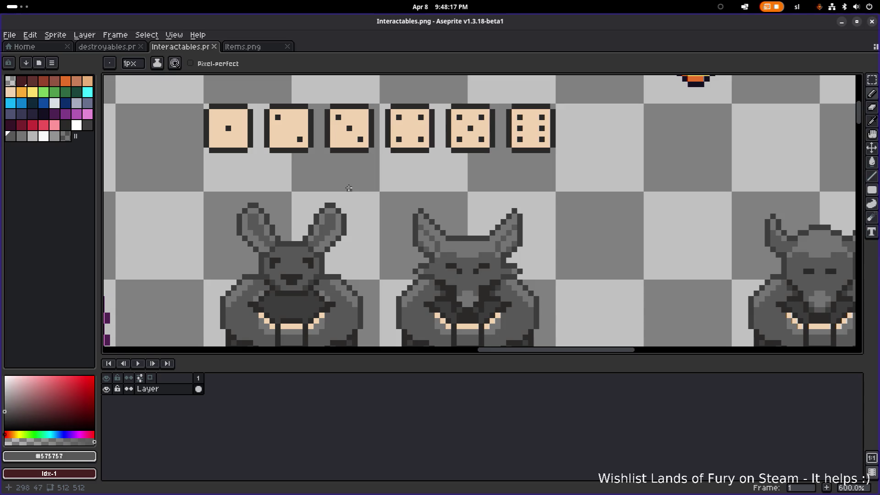
# - Pick the dark ear outline colour and shift the bunny's ear tip down one pixel
pyautogui.press('m')
pyautogui.scroll(2, 316, 199)
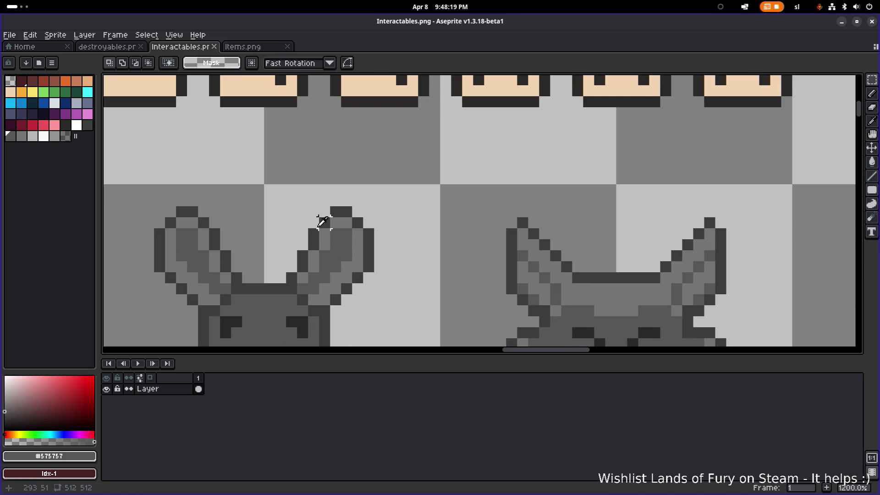
pyautogui.keyDown('alt'); pyautogui.click(319, 223); pyautogui.keyUp('alt')
pyautogui.press('b')
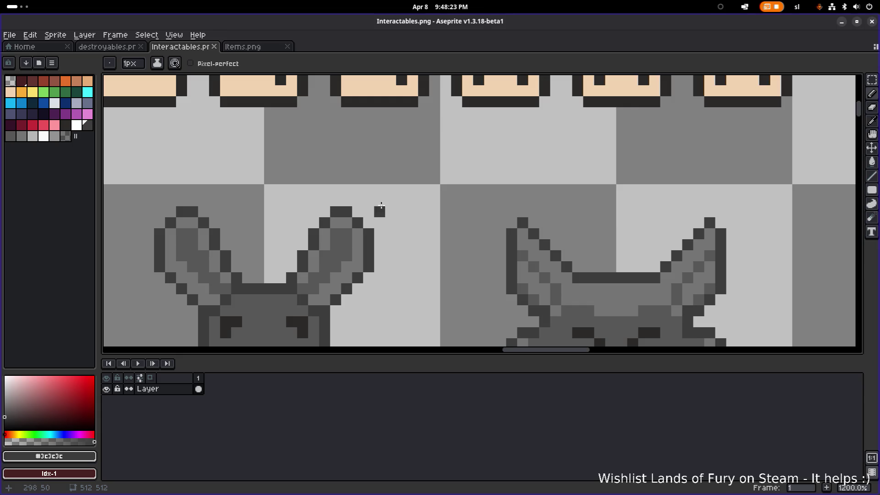
pyautogui.press('m')
pyautogui.moveTo(330, 205)
pyautogui.mouseDown()
pyautogui.moveTo(305, 230)
pyautogui.moveTo(338, 217)
pyautogui.mouseUp()
pyautogui.hotkey('ctrl', 'd')
# - Select the area above the left statue, then clear the selection
pyautogui.scroll(-3, 443, 183)
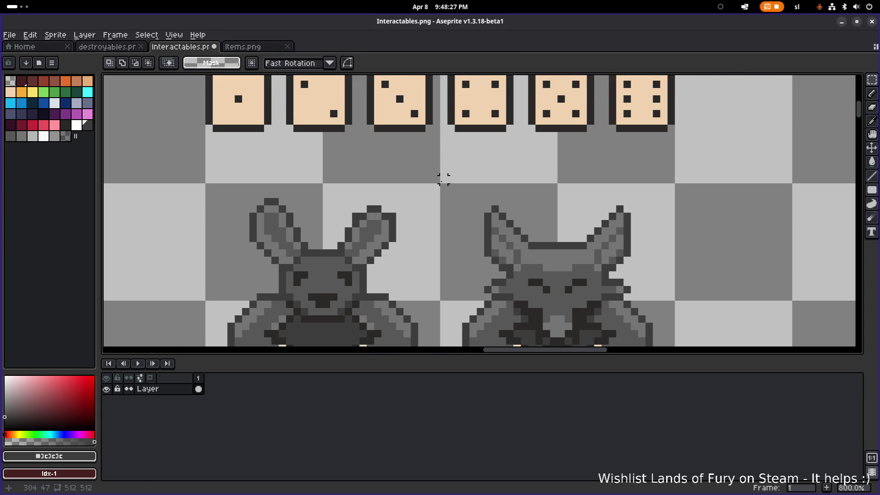
pyautogui.press('e')
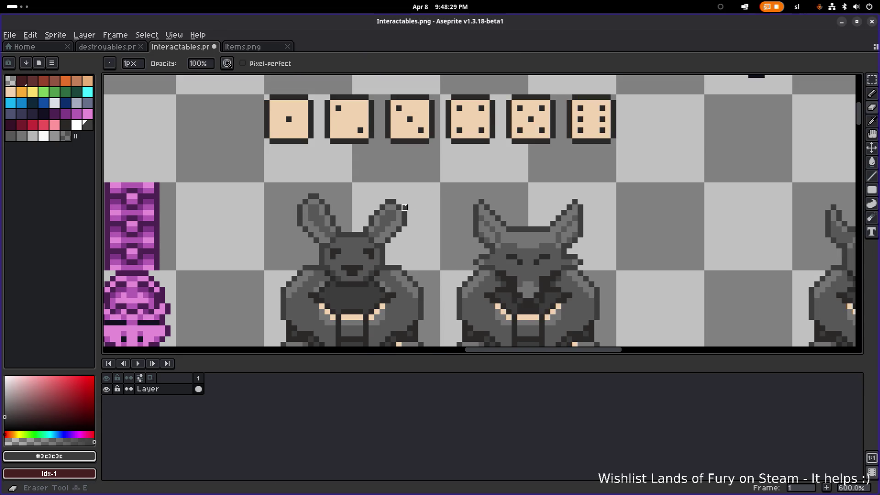
pyautogui.scroll(-3, 442, 197)
pyautogui.scroll(3, 373, 198)
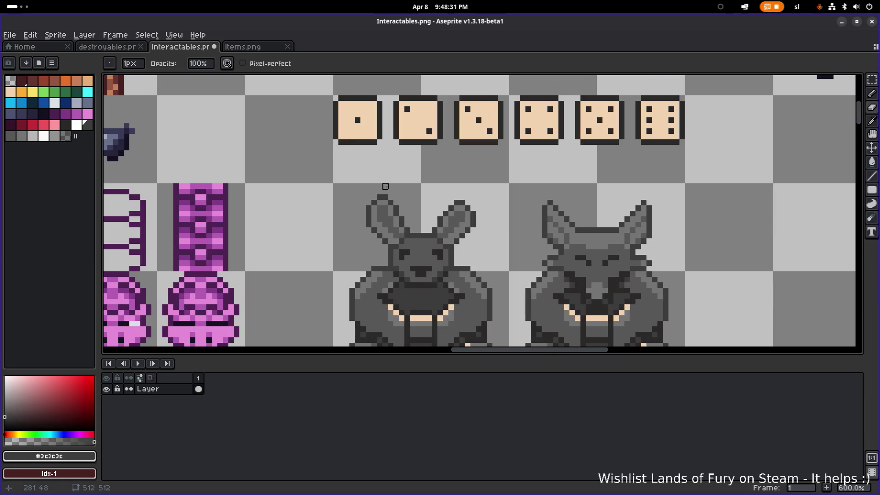
pyautogui.press('m')
pyautogui.moveTo(361, 168); pyautogui.dragTo(416, 207)
pyautogui.hotkey('ctrl', 'd')
pyautogui.press('e')
pyautogui.scroll(3, 351, 209)
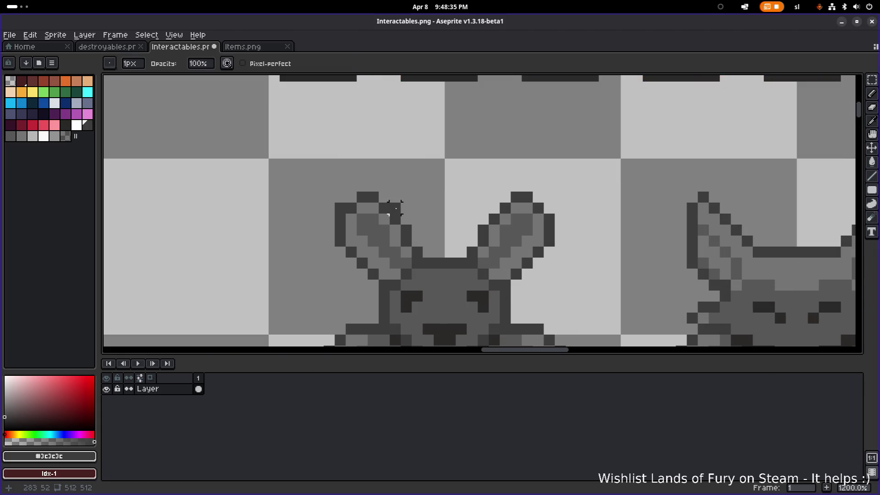
pyautogui.scroll(-6, 351, 208)
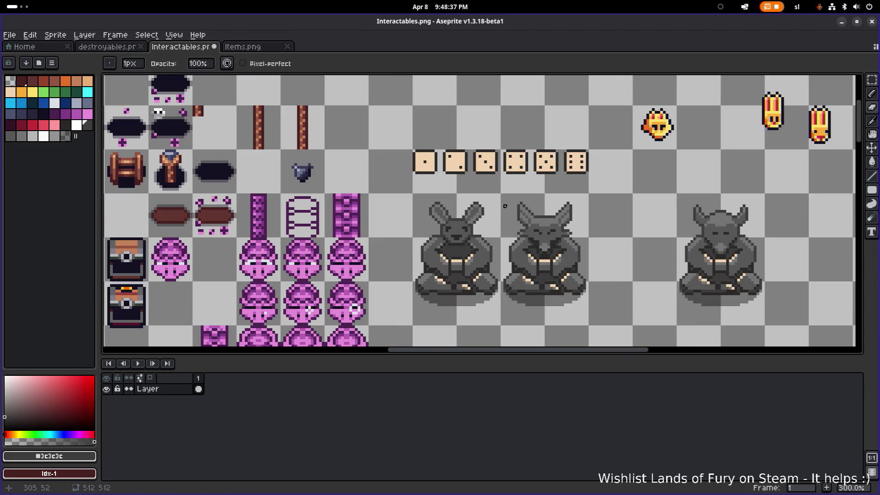
pyautogui.scroll(4, 464, 210)
pyautogui.scroll(2, 464, 211)
pyautogui.scroll(-2, 504, 202)
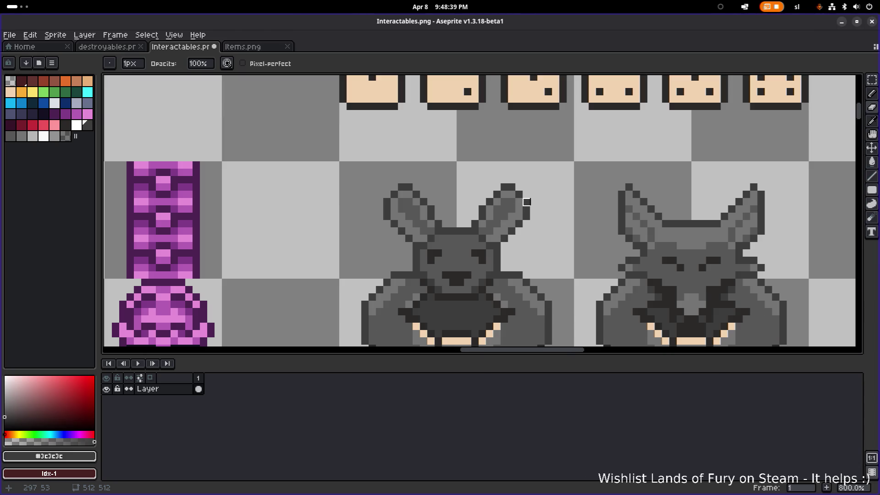
pyautogui.scroll(2, 526, 202)
# - Paint head grey over the dark outline pixels between the bunny's ears
pyautogui.press('b')
pyautogui.keyDown('alt'); pyautogui.click(440, 243); pyautogui.keyUp('alt')
pyautogui.click(404, 257)
pyautogui.click(535, 256)
pyautogui.click(520, 242)
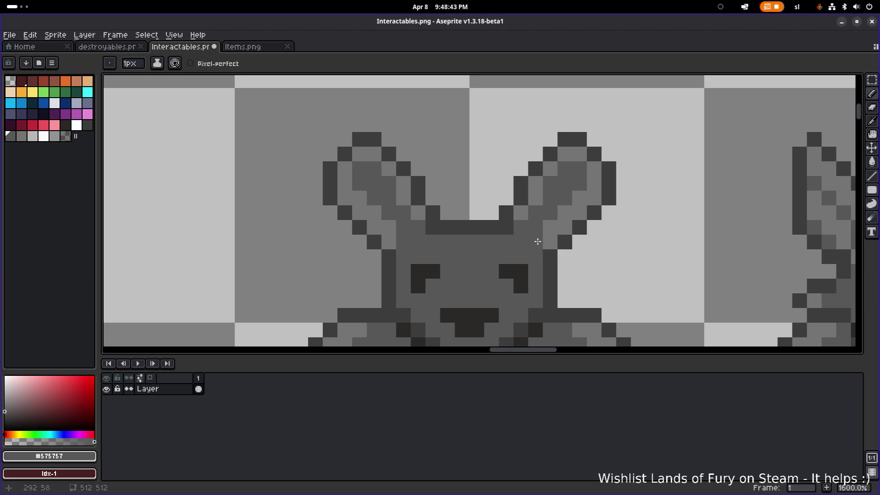
pyautogui.click(507, 229)
pyautogui.click(441, 232)
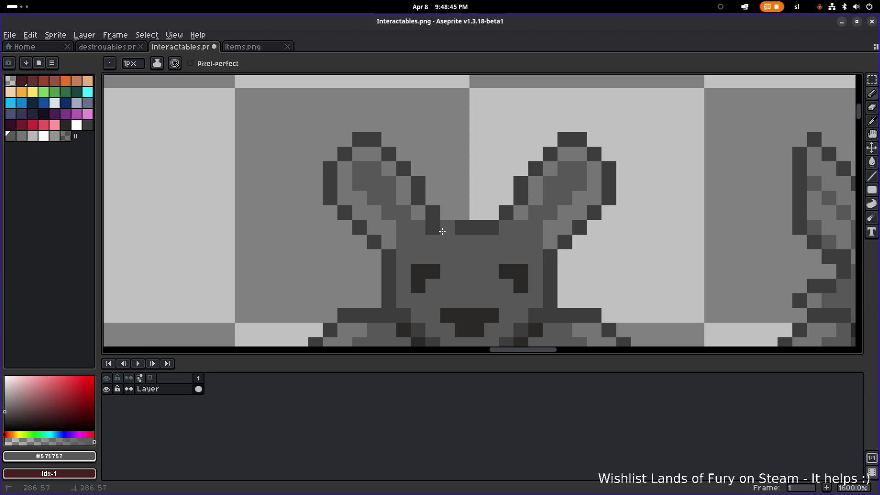
pyautogui.keyDown('alt'); pyautogui.click(461, 229); pyautogui.keyUp('alt')
pyautogui.scroll(-4, 536, 231)
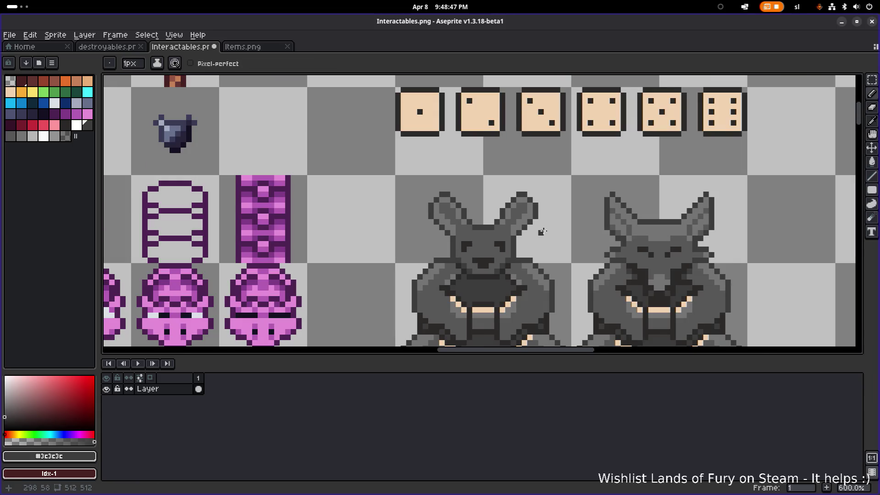
pyautogui.hotkey('ctrl', 'z')
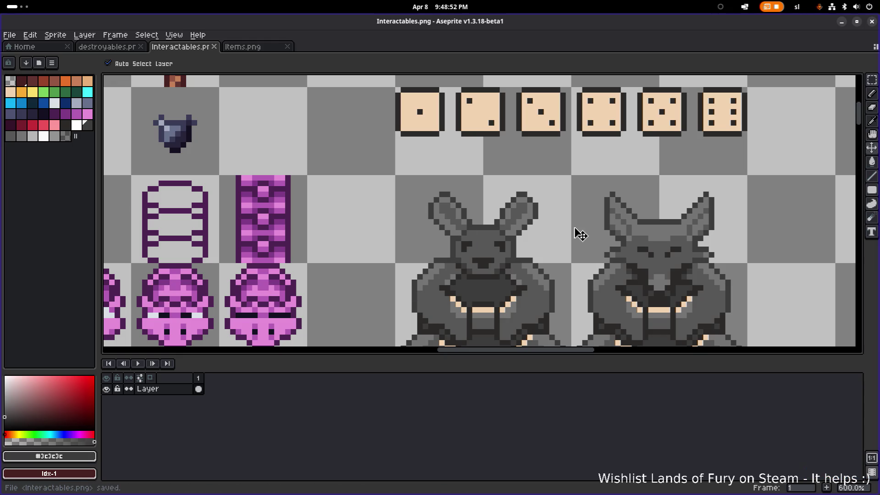
pyautogui.hotkey('ctrl', 'y')
# - Save the Interactables.png spritesheet
pyautogui.hotkey('ctrl', 's')
pyautogui.scroll(-4, 496, 221)
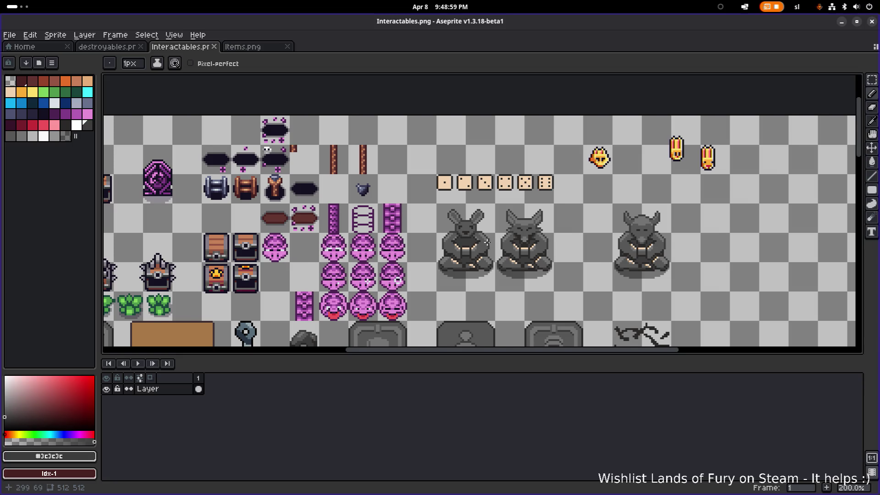
pyautogui.hscroll(1, 474, 250)
pyautogui.scroll(2, 435, 239)
pyautogui.hotkey('alt', 'Tab')
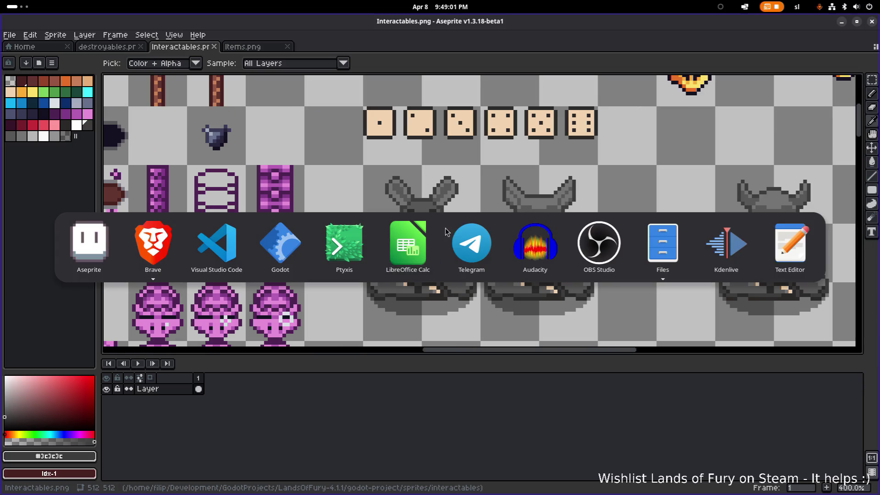
# - Back in Godot, inspect the bubu_happy, bubu_normal and bubu_angry .tres atlas textures
pyautogui.click(268, 253)
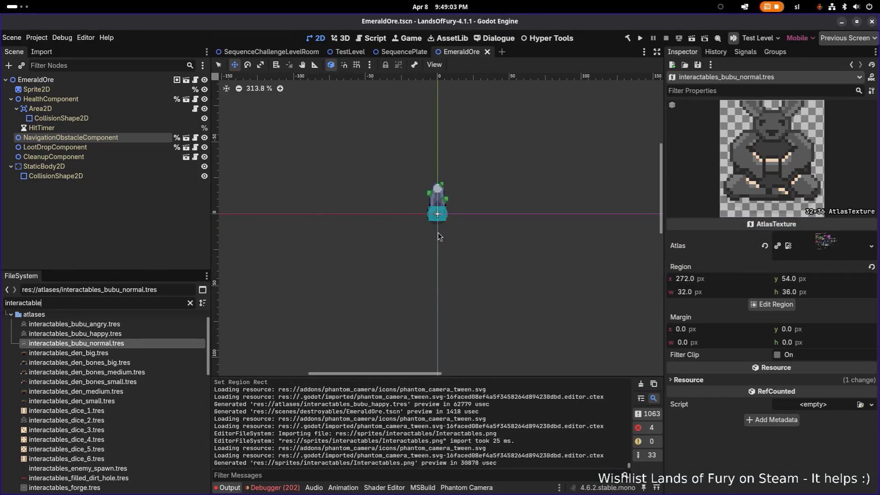
pyautogui.click(142, 356)
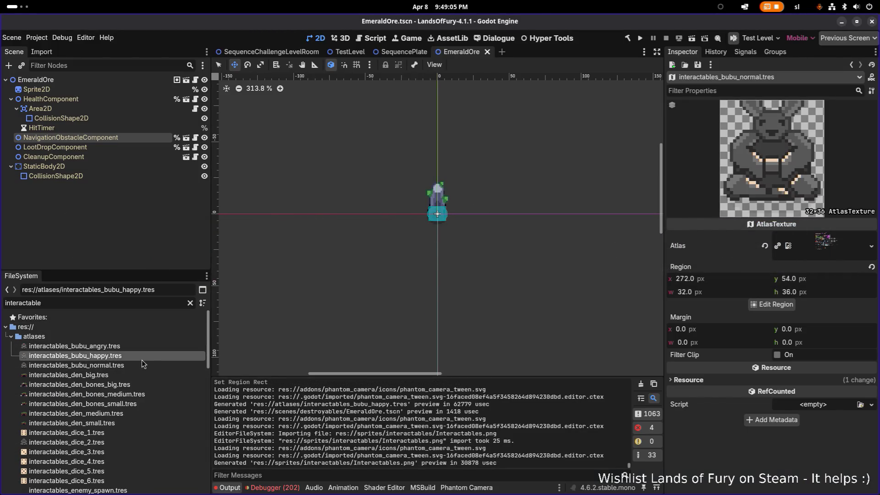
pyautogui.click(135, 366)
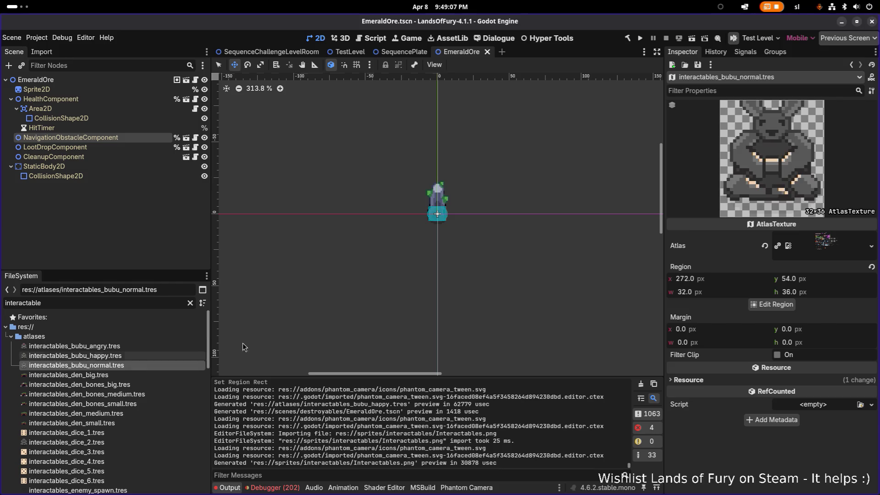
pyautogui.press('F2')
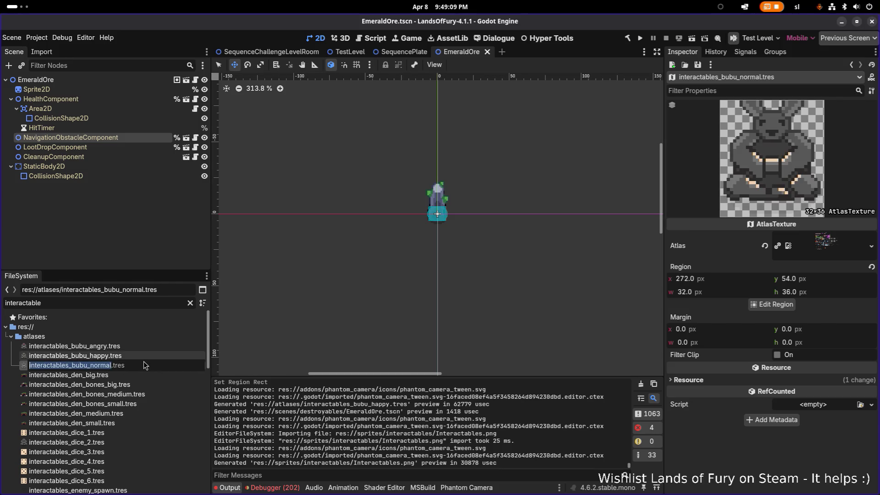
pyautogui.press('Escape')
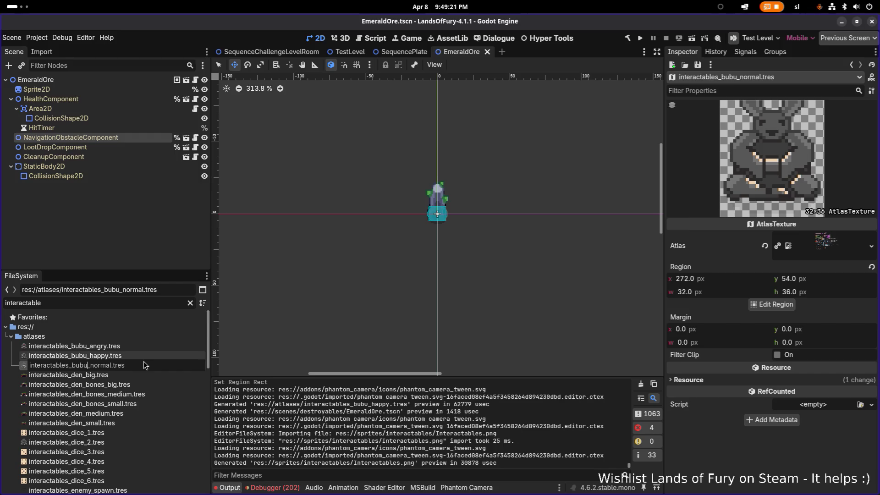
pyautogui.click(143, 365)
pyautogui.click(128, 346)
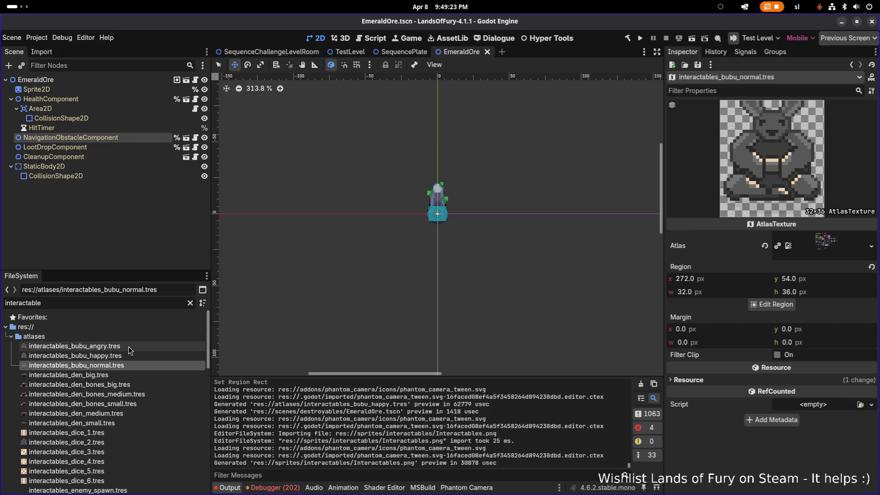
# - Stretch bubu_angry's region up over the ears to 32x40 at 304, 50, and save
pyautogui.click(772, 305)
pyautogui.scroll(-3, 486, 252)
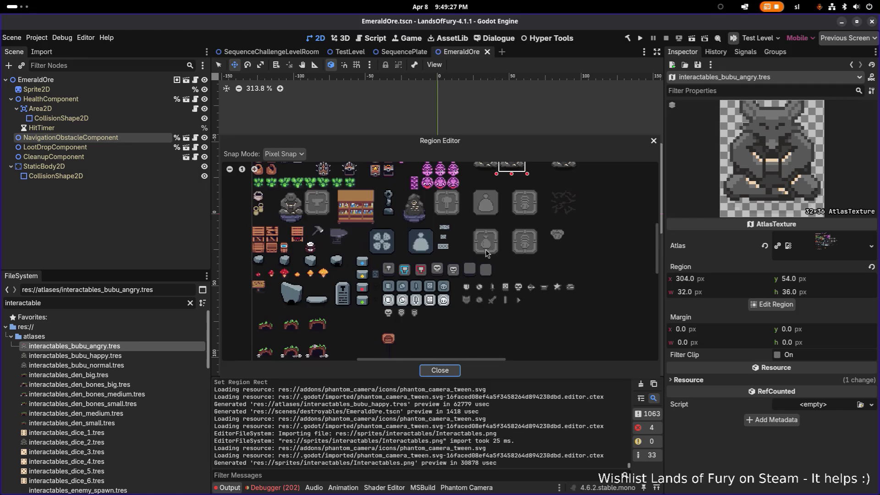
pyautogui.scroll(8, 485, 251)
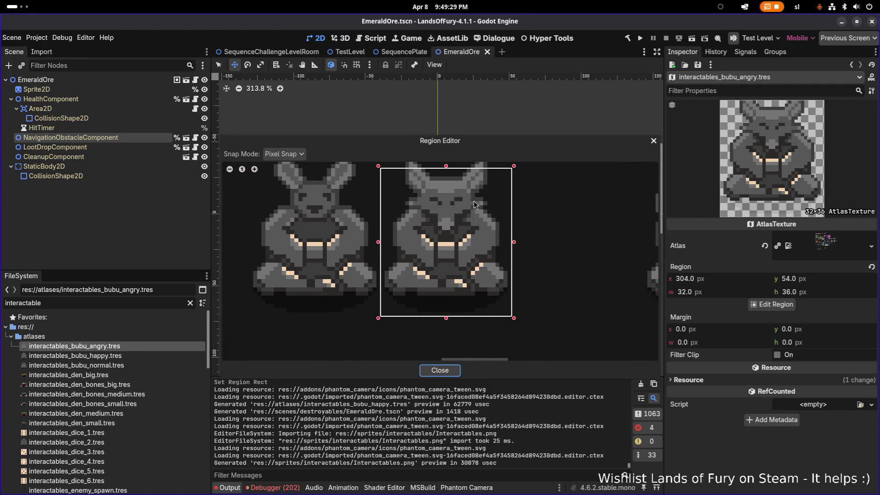
pyautogui.scroll(2, 457, 241)
pyautogui.moveTo(435, 207); pyautogui.dragTo(439, 196)
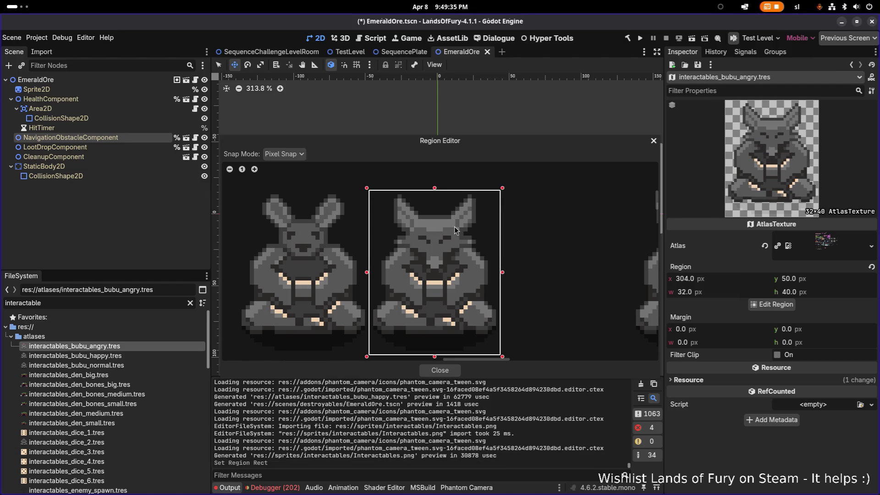
pyautogui.click(452, 373)
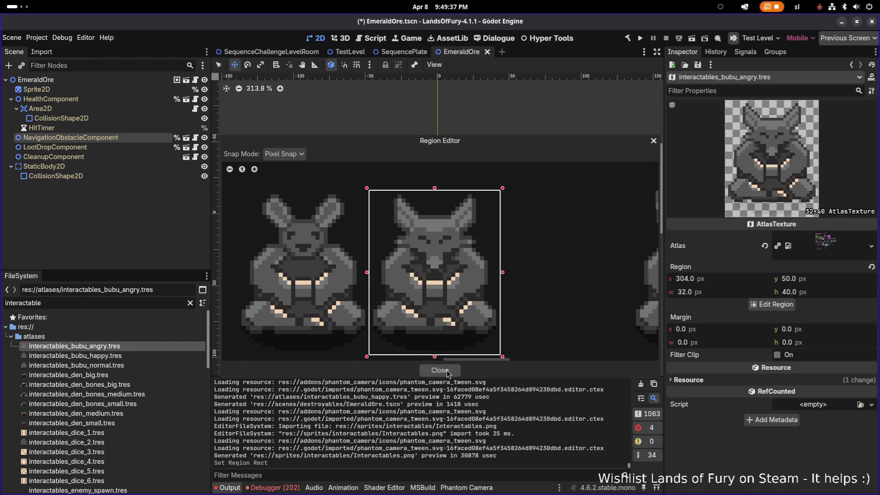
pyautogui.hotkey('ctrl', 's')
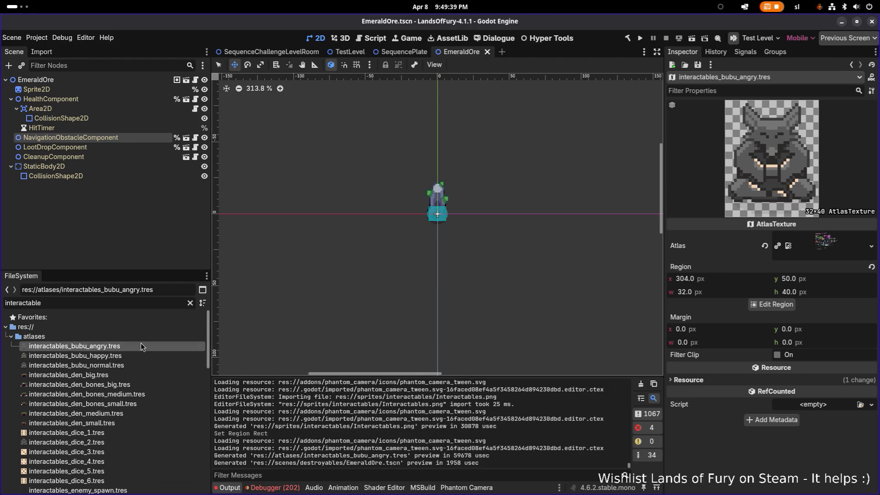
pyautogui.press('F2')
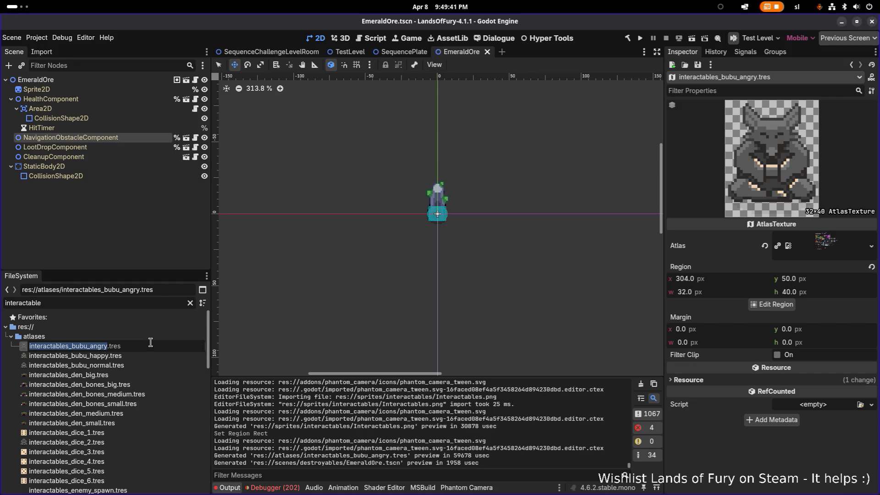
pyautogui.click(150, 342)
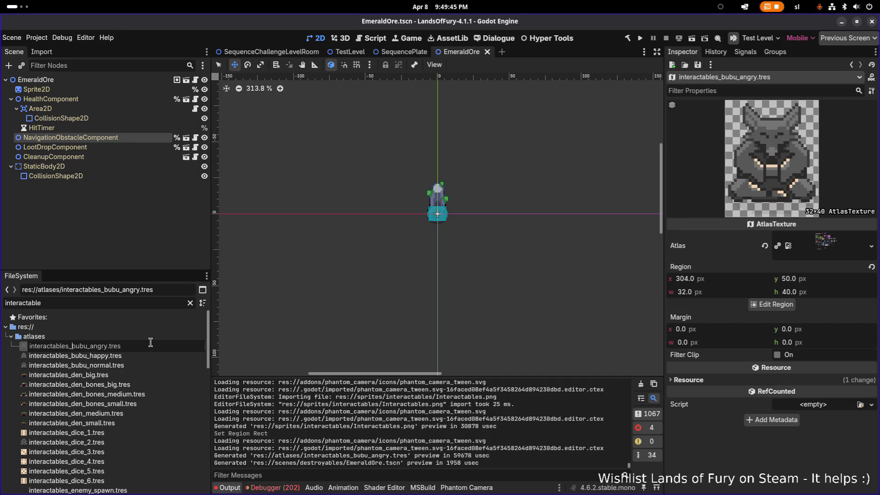
# - Rename interactables_bubu_angry.tres to interactables_fox_shrine.tres
pyautogui.hotkey('ctrl', 'shift', 'Left')
pyautogui.write('fo')
pyautogui.press('Return')
# - Delete interactables_bubu_happy.tres
pyautogui.click(128, 358)
pyautogui.press('Up')
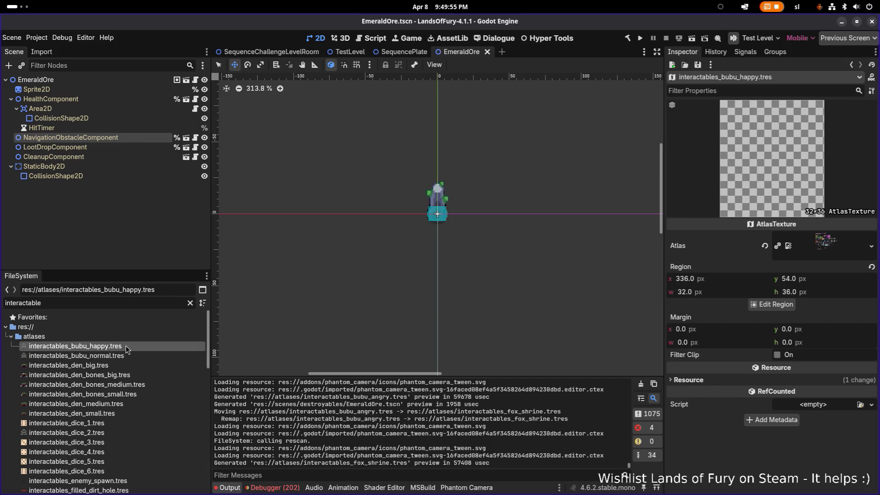
pyautogui.press('Delete')
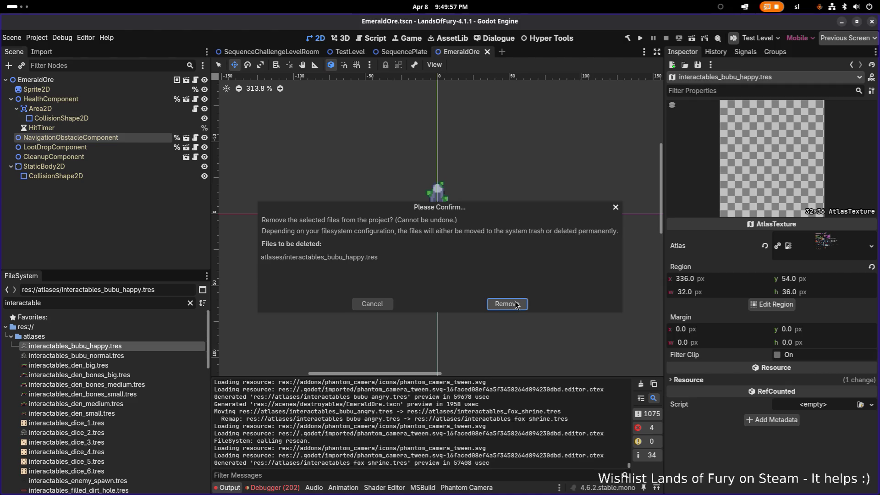
pyautogui.click(516, 306)
# - Rename interactables_bubu_normal.tres to interactables_bunny_statue.tres
pyautogui.click(132, 345)
pyautogui.press('F2')
pyautogui.press('Escape')
pyautogui.hotkey('ctrl', 'shift', 'Right')
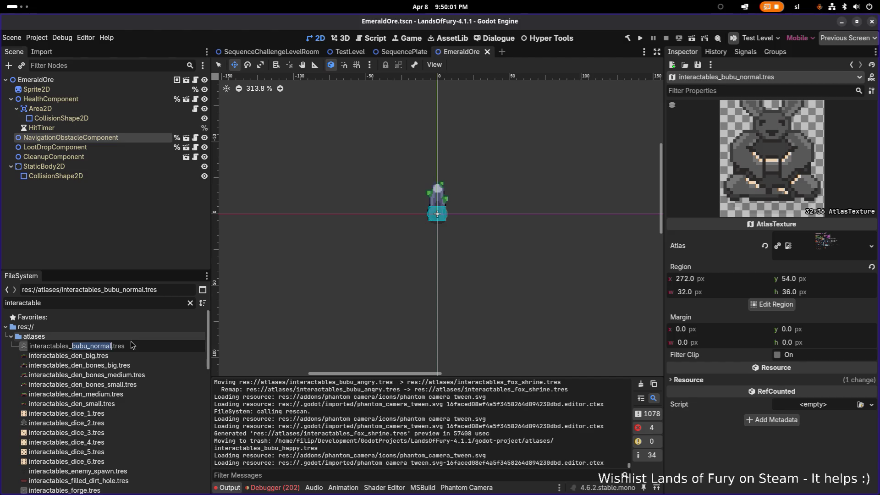
pyautogui.write('bunny')
pyautogui.write('_shjr')
pyautogui.press('BackSpace')
pyautogui.press('BackSpace')
pyautogui.press('BackSpace')
pyautogui.write('tat')
pyautogui.press('BackSpace')
pyautogui.press('BackSpace')
pyautogui.press('BackSpace')
pyautogui.write('statue')
pyautogui.press('Return')
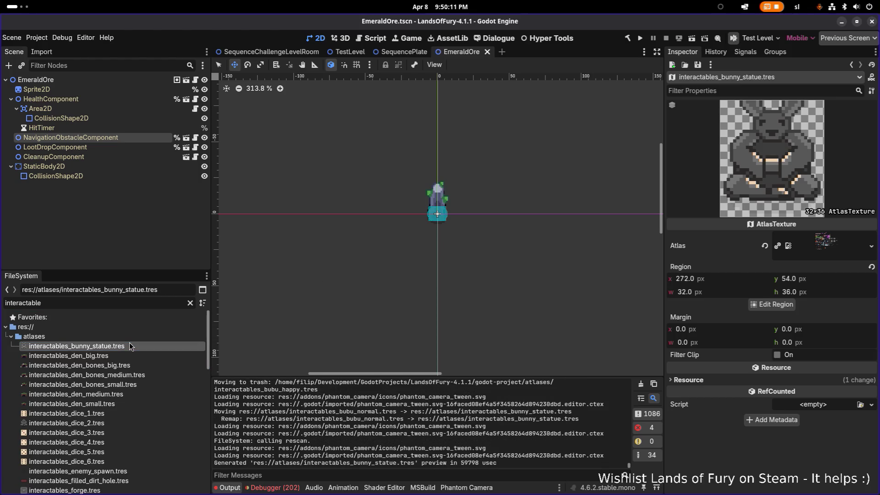
# - Extend the bunny_statue region's top edge to 32x40 at 272, 50, and save the scene
pyautogui.click(771, 304)
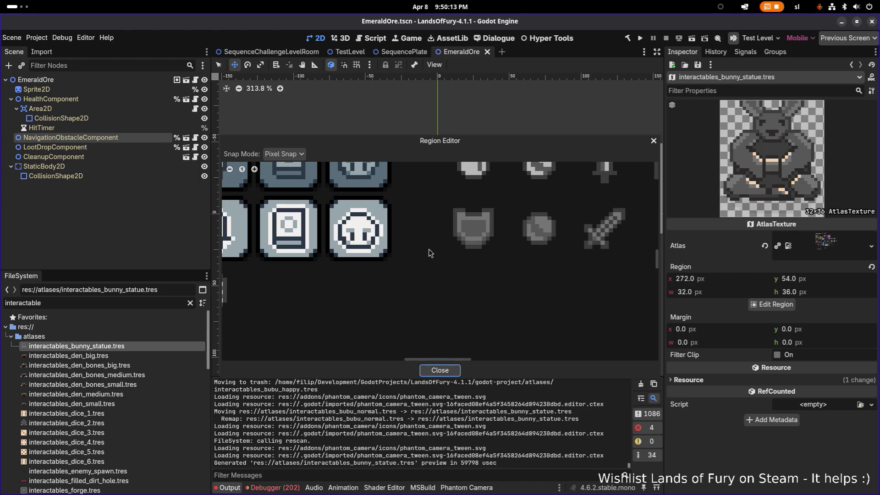
pyautogui.scroll(5, 359, 231)
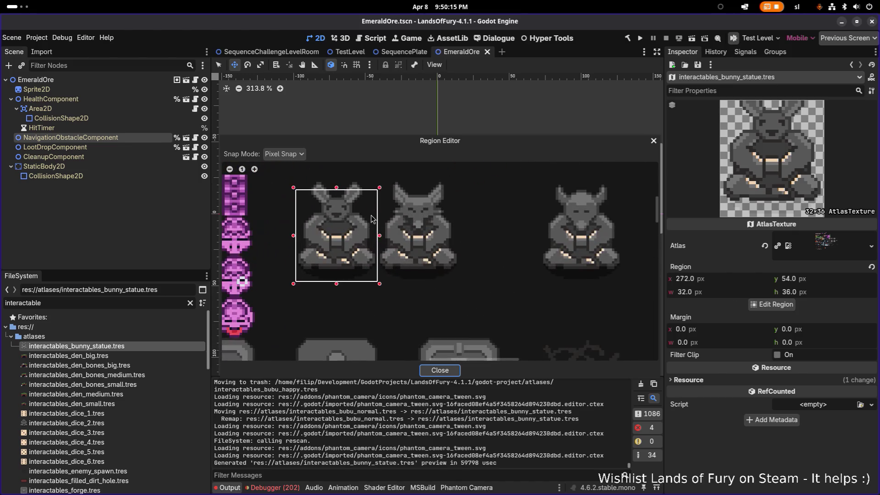
pyautogui.moveTo(340, 213)
pyautogui.mouseDown()
pyautogui.moveTo(341, 202)
pyautogui.moveTo(343, 211)
pyautogui.mouseUp()
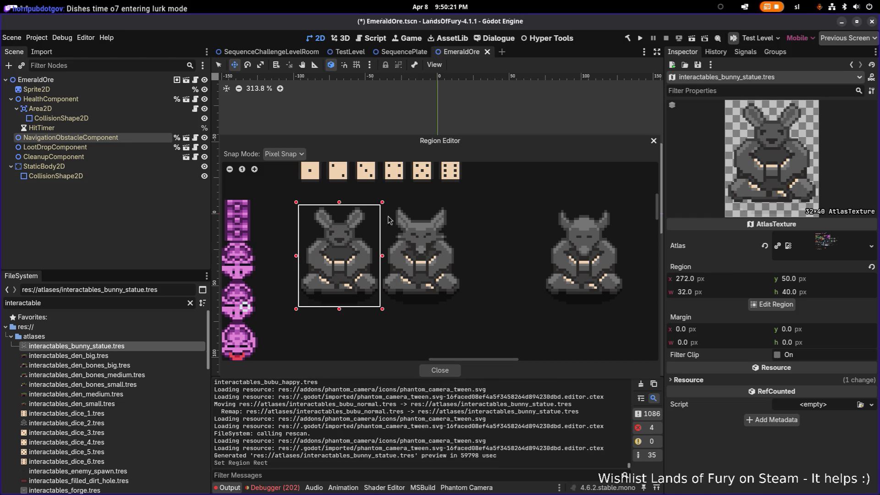
pyautogui.scroll(5, 367, 229)
pyautogui.scroll(-4, 355, 259)
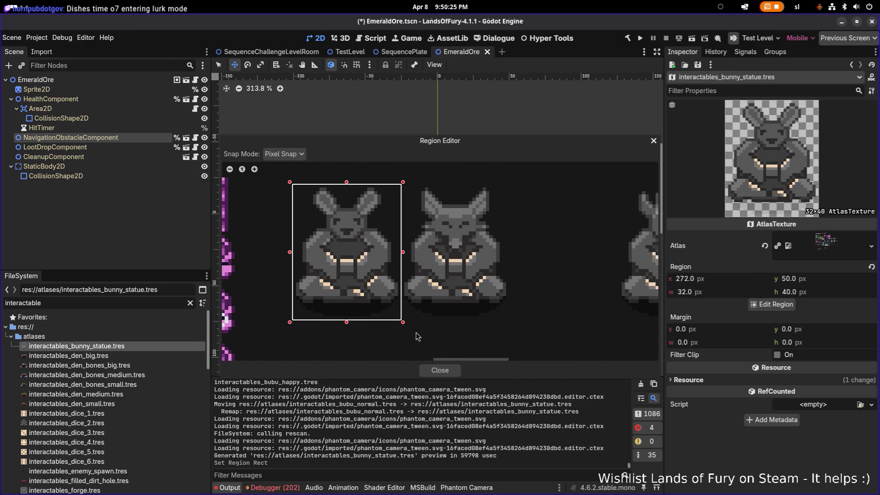
pyautogui.click(440, 371)
pyautogui.hotkey('ctrl', 's')
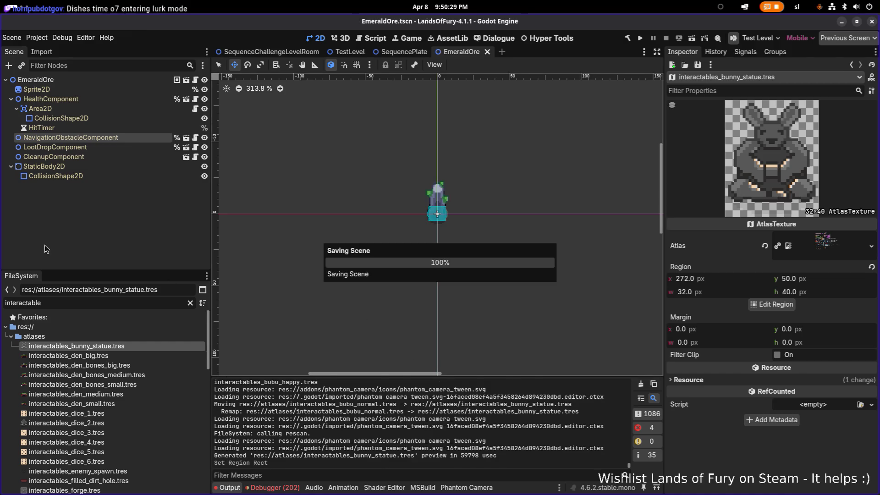
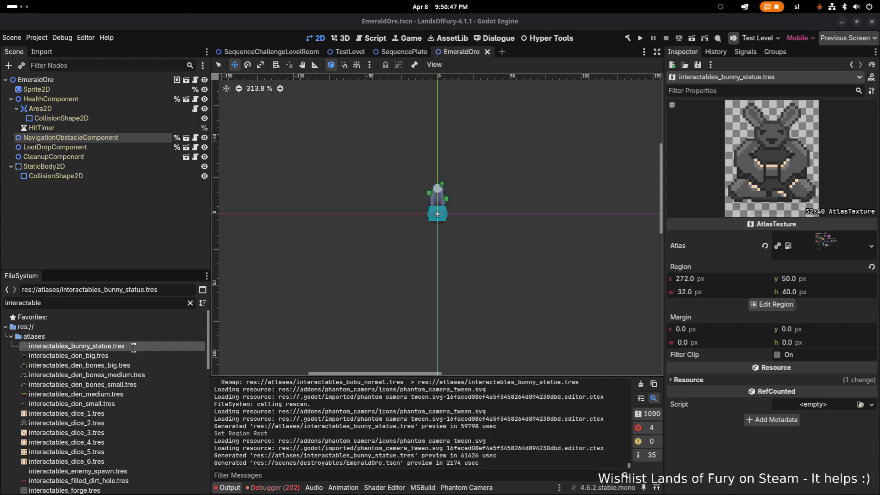
# - Filter the FileSystem dock down to files matching 'fox'
pyautogui.click(125, 358)
pyautogui.click(131, 348)
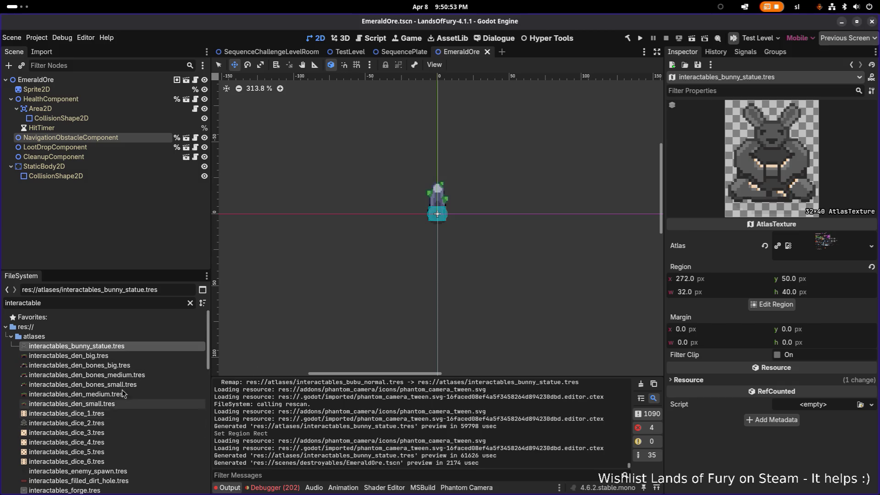
pyautogui.hotkey('ctrl', 'a')
pyautogui.write('foxsta')
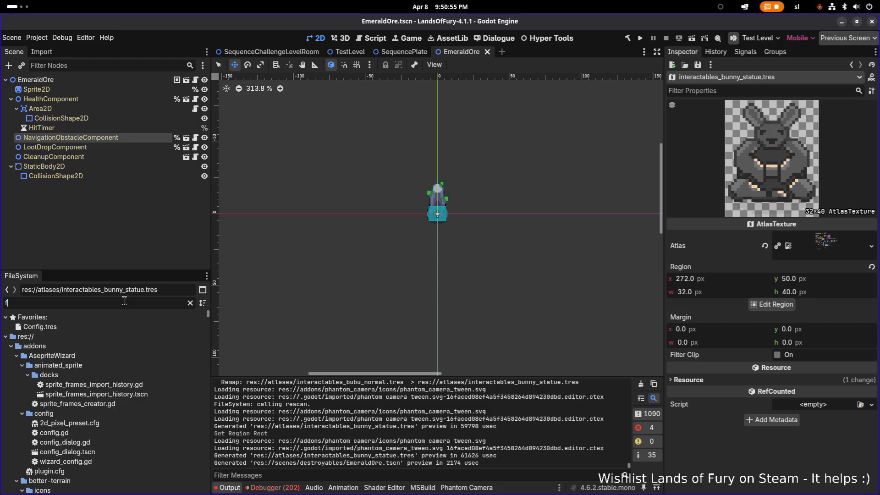
pyautogui.press('BackSpace')
pyautogui.press('BackSpace')
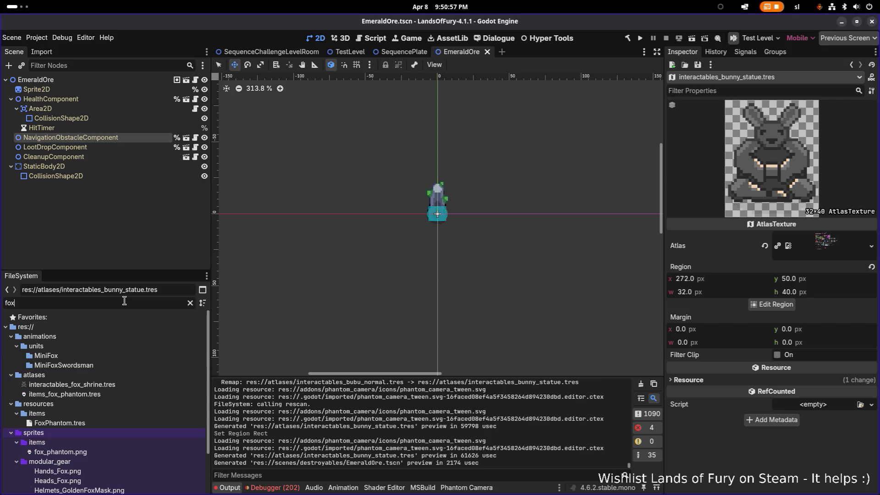
# - Rename interactables_fox_shrine.tres to interactables_fox_statue.tres and clear the file filter
pyautogui.click(122, 385)
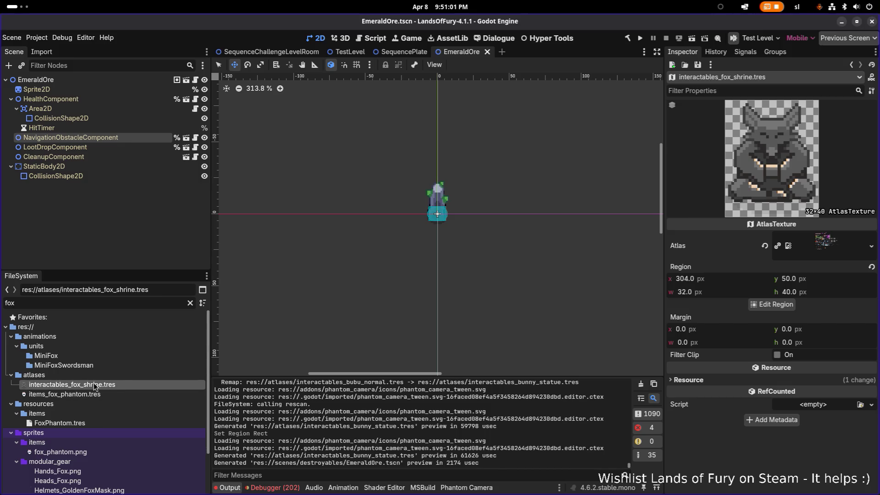
pyautogui.press('F2')
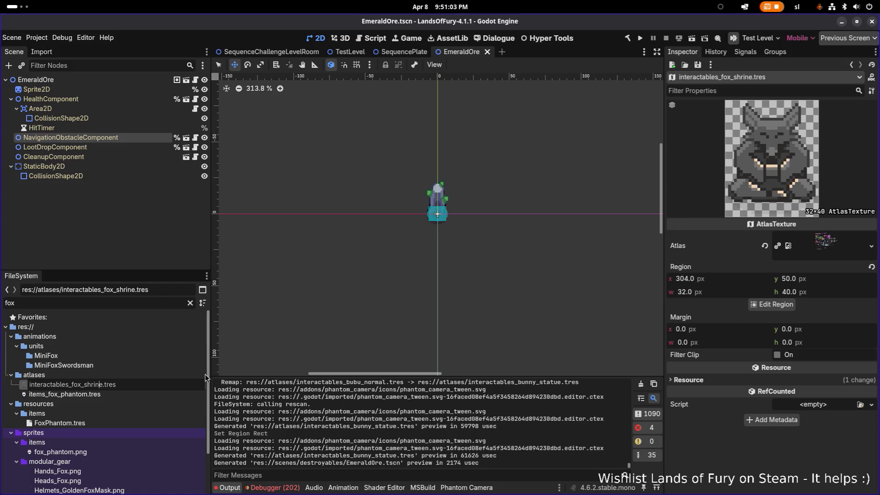
pyautogui.hotkey('ctrl', 'Delete')
pyautogui.write('statue')
pyautogui.press('Return')
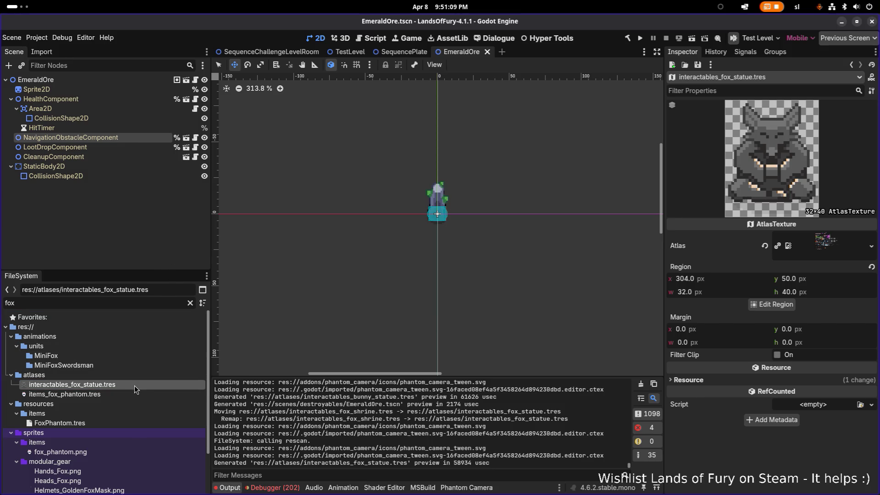
pyautogui.click(190, 303)
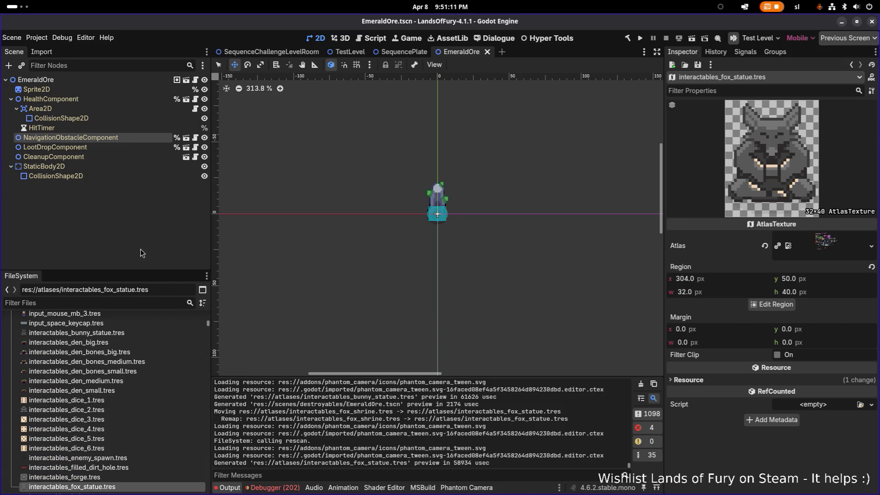
pyautogui.click(37, 37)
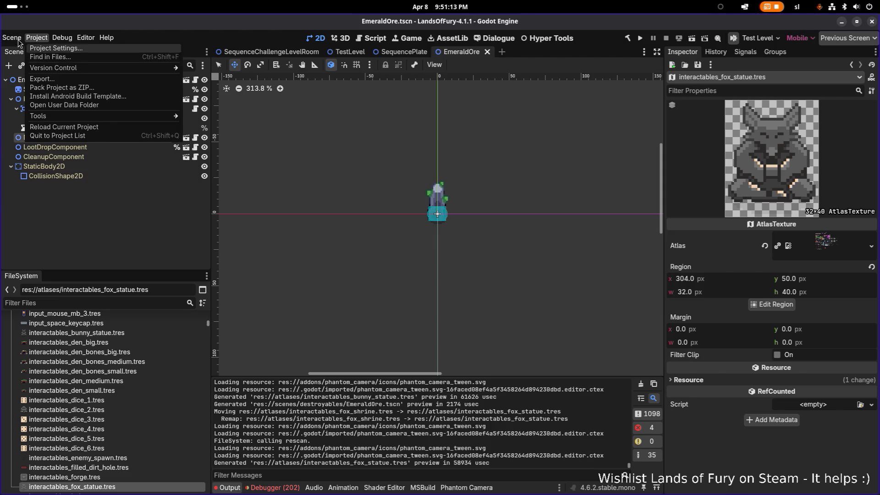
# - Create a new 2D scene and rename its root node to BunnyStatue
pyautogui.click(18, 48)
pyautogui.click(73, 90)
pyautogui.doubleClick(96, 78)
pyautogui.write('BunnyStatue')
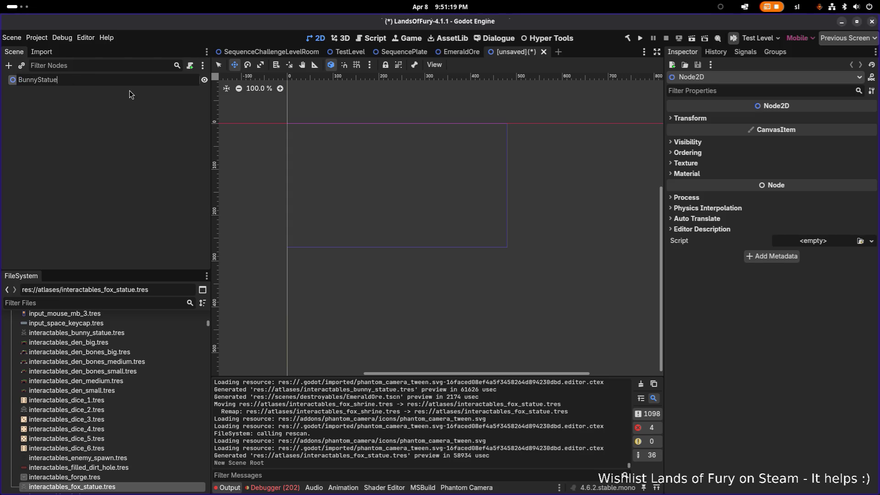
pyautogui.press('Return')
pyautogui.scroll(4, 304, 97)
pyautogui.moveTo(309, 105); pyautogui.dragTo(371, 128)
# - Save the scene as BunnyStatue.tscn in res://scenes/interactables
pyautogui.hotkey('ctrl', 's')
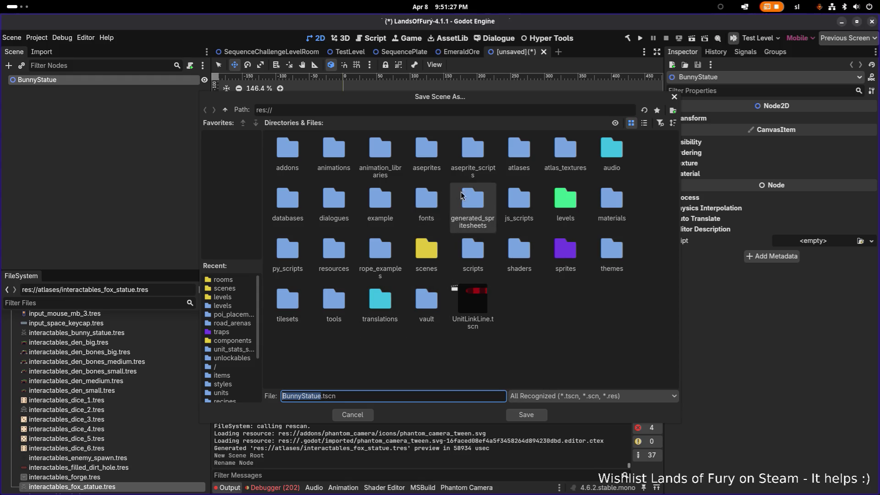
pyautogui.click(435, 248)
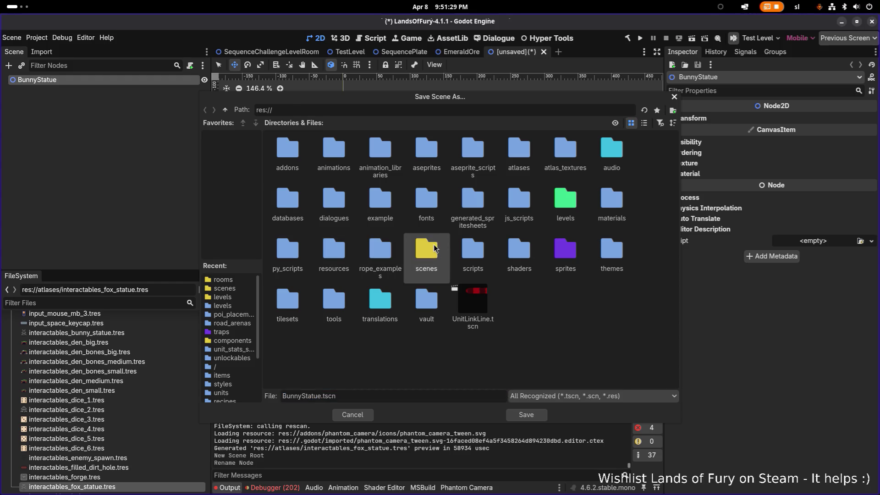
pyautogui.doubleClick(434, 248)
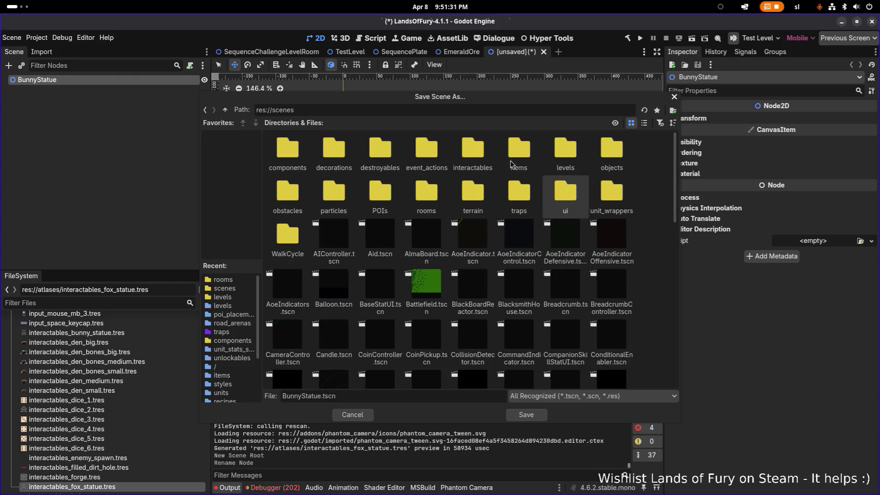
pyautogui.doubleClick(472, 154)
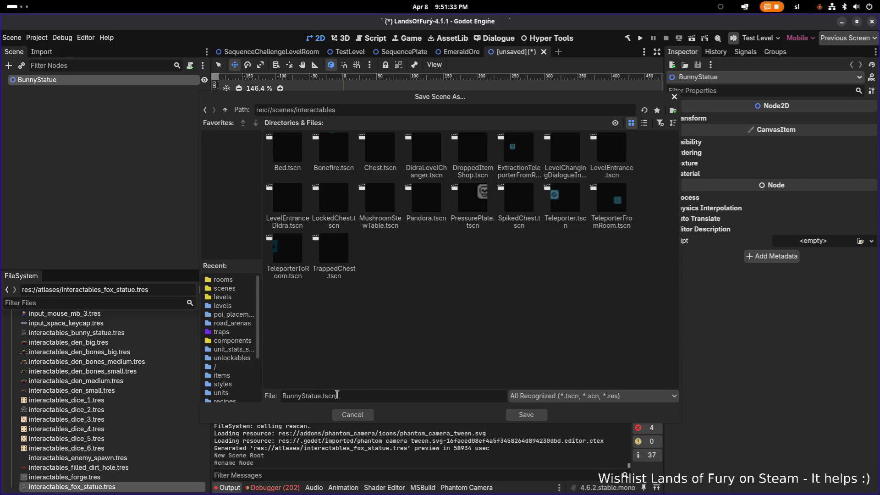
pyautogui.click(526, 414)
pyautogui.click(152, 163)
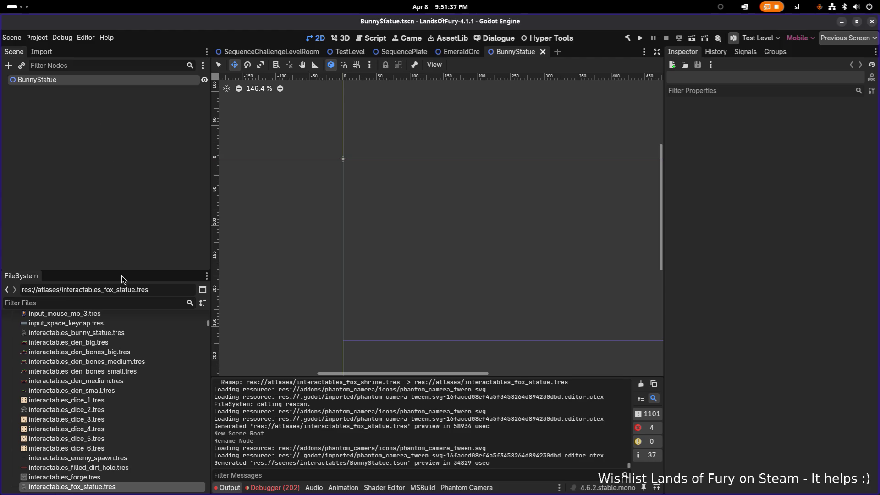
# - Add a Sprite2D child to BunnyStatue and Quick Load the bunny statue texture into it
pyautogui.rightClick(119, 83)
pyautogui.click(163, 87)
pyautogui.write('s')
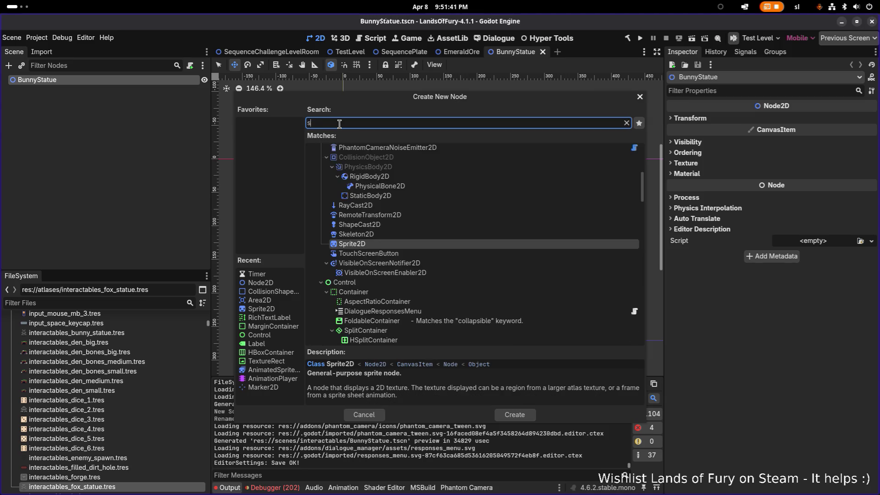
pyautogui.write('prite')
pyautogui.press('Return')
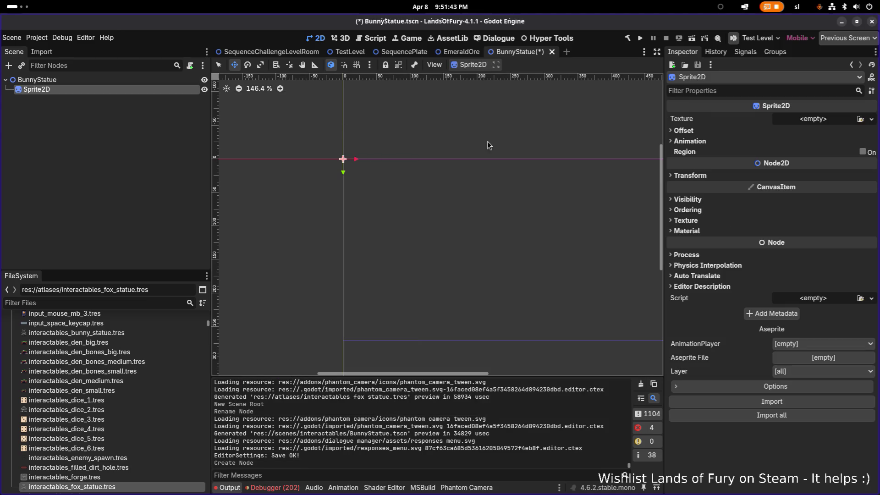
pyautogui.click(871, 119)
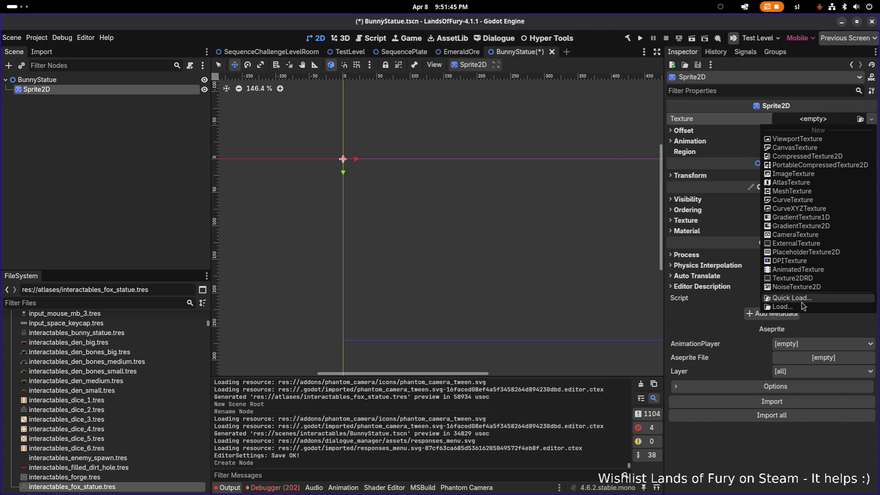
pyautogui.click(803, 306)
pyautogui.write('bunnys')
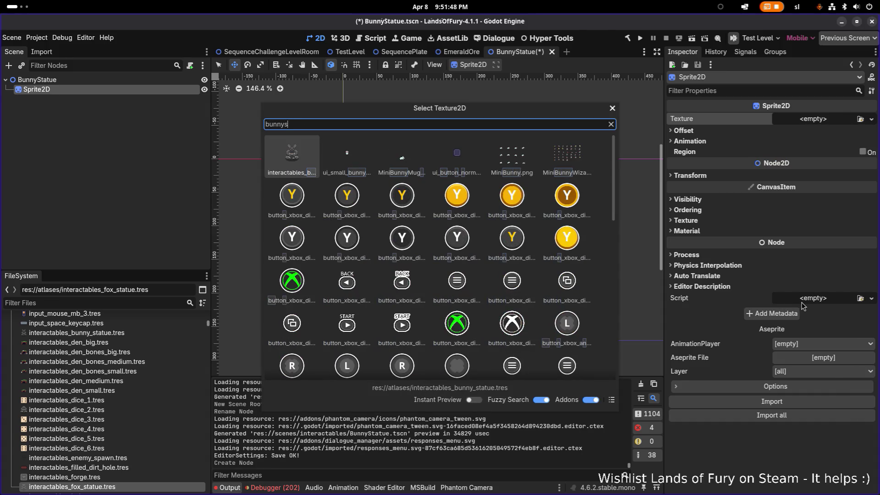
pyautogui.press('Return')
# - Set the sprite's vertical offset, trying -16 px and then -14 px
pyautogui.scroll(6, 331, 153)
pyautogui.scroll(1, 417, 177)
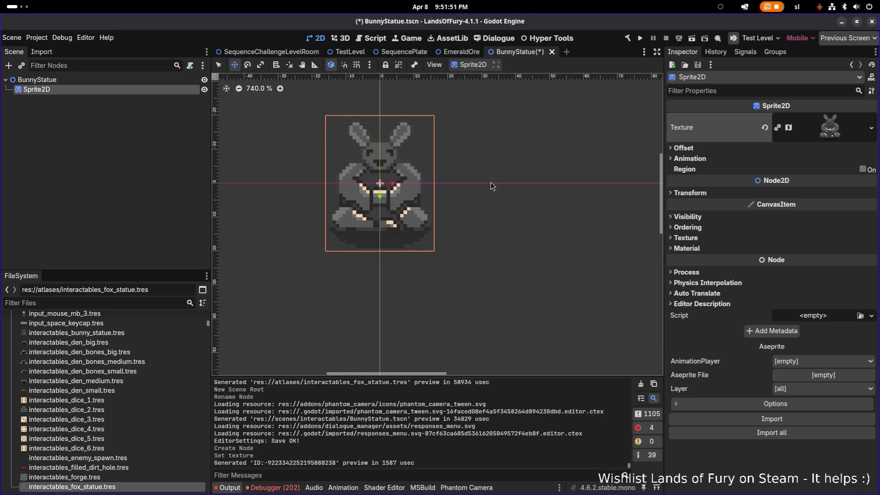
pyautogui.click(707, 148)
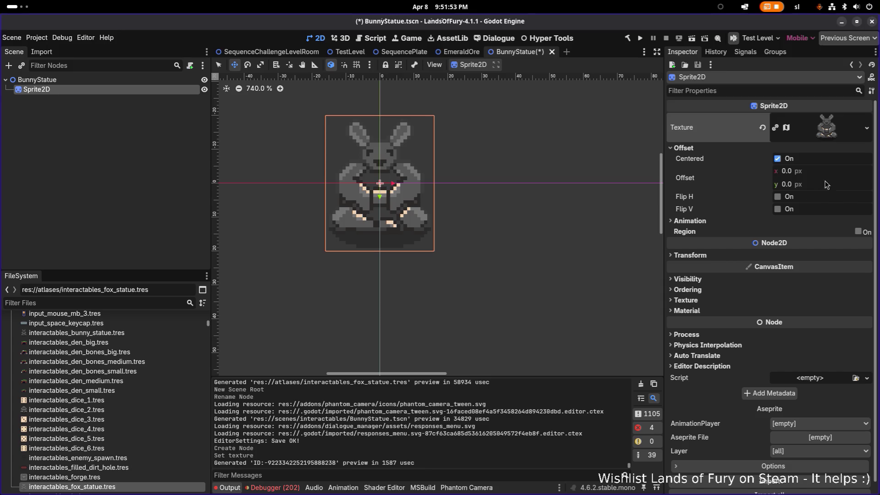
pyautogui.click(838, 184)
pyautogui.write('-')
pyautogui.press('Return')
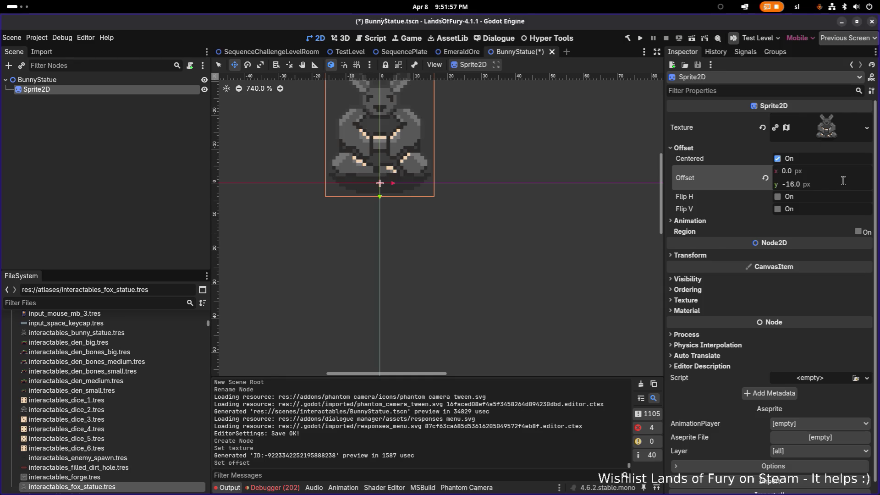
pyautogui.click(843, 180)
pyautogui.write('-14')
pyautogui.press('Return')
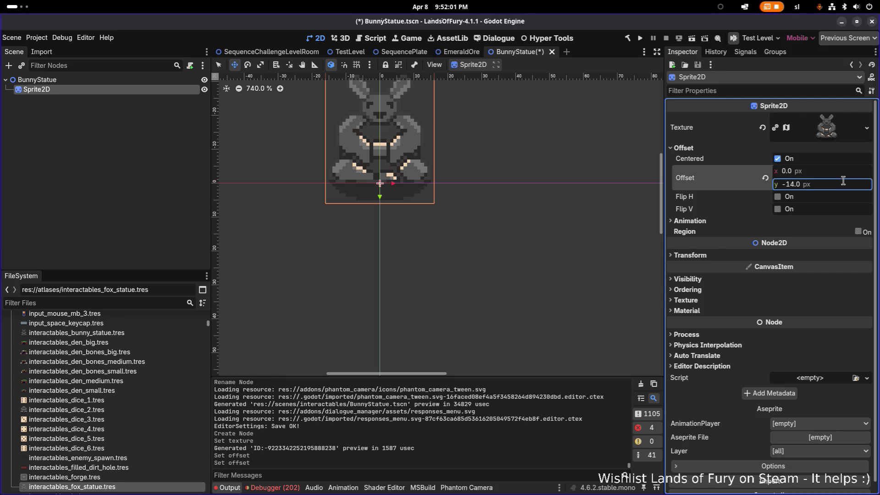
# - Try a -12 px vertical offset, then set it back to -14 px
pyautogui.click(843, 181)
pyautogui.write('-12')
pyautogui.press('Return')
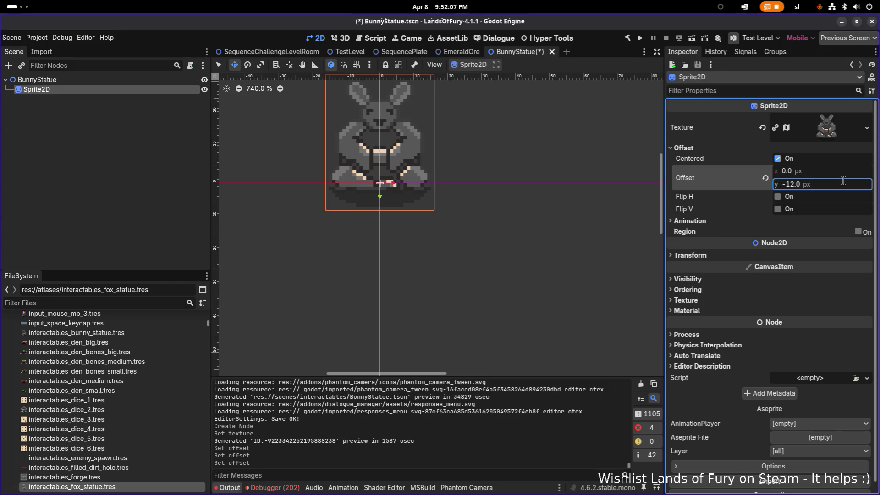
pyautogui.click(843, 180)
pyautogui.write('-14')
pyautogui.press('Return')
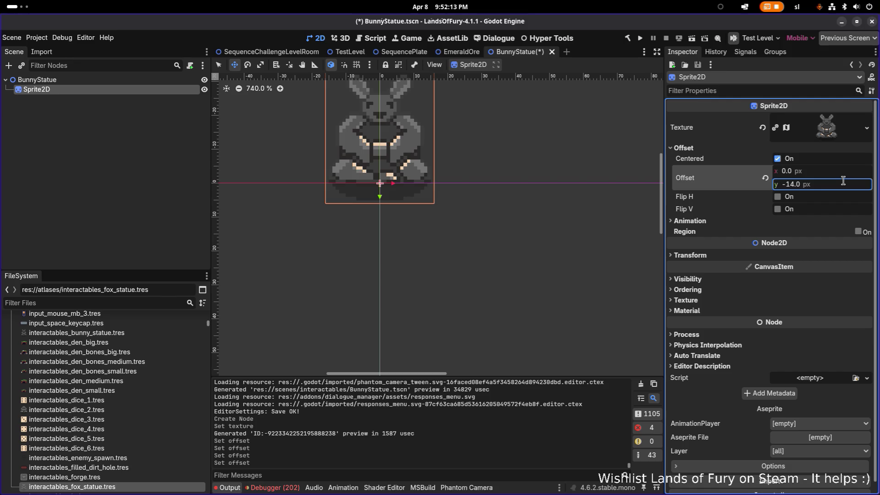
pyautogui.scroll(-3, 510, 196)
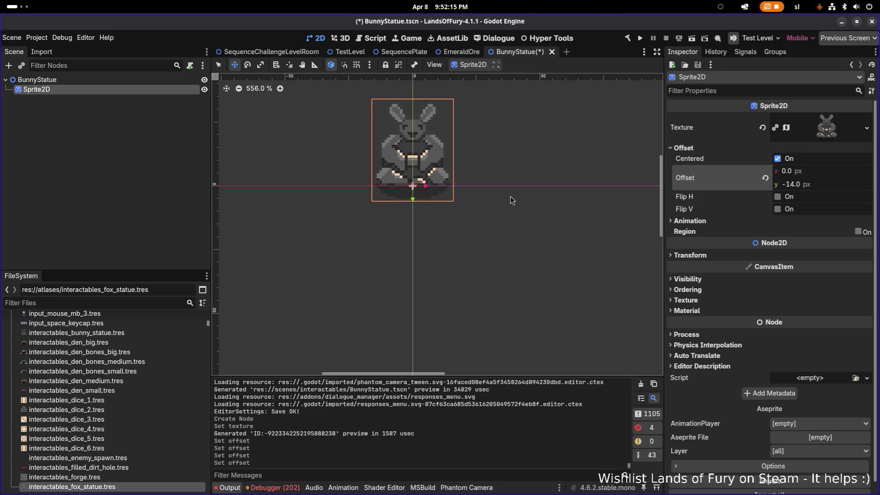
# - Make the Sprite2D accessible by unique name and save the scene
pyautogui.scroll(6, 440, 247)
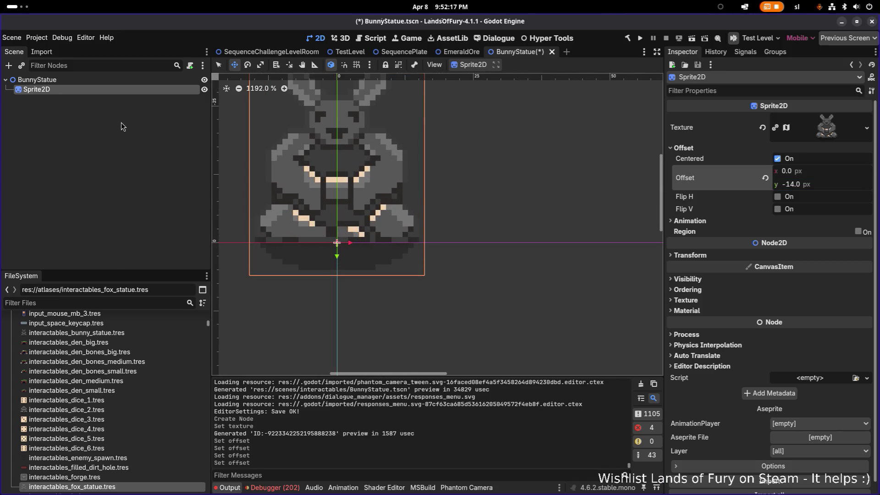
pyautogui.click(150, 80)
pyautogui.click(147, 90)
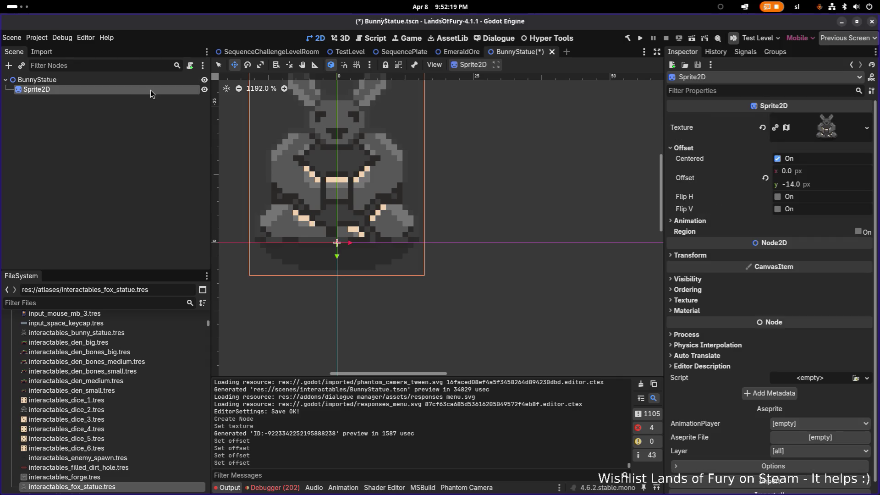
pyautogui.rightClick(151, 90)
pyautogui.click(248, 251)
pyautogui.hotkey('ctrl', 's')
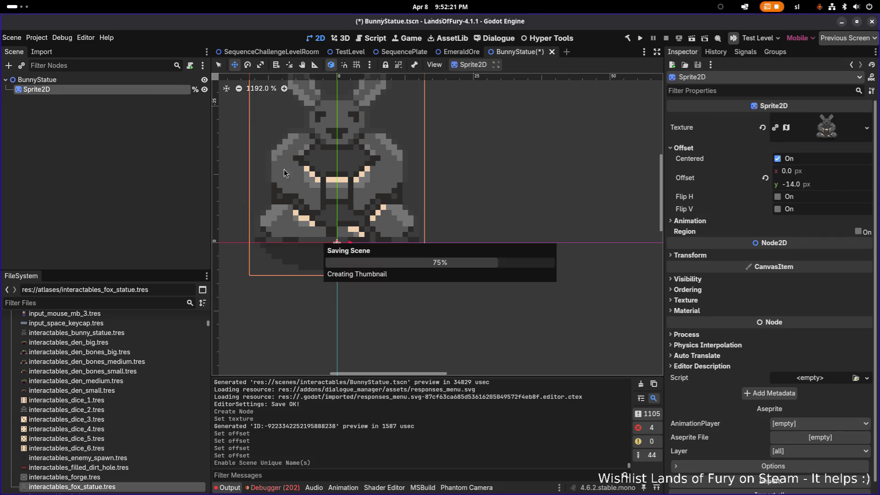
# - Reselect the BunnyStatue nodes, then open and dismiss the Create New Node dialog
pyautogui.scroll(-2, 284, 169)
pyautogui.scroll(-3, 390, 175)
pyautogui.click(101, 82)
pyautogui.click(104, 92)
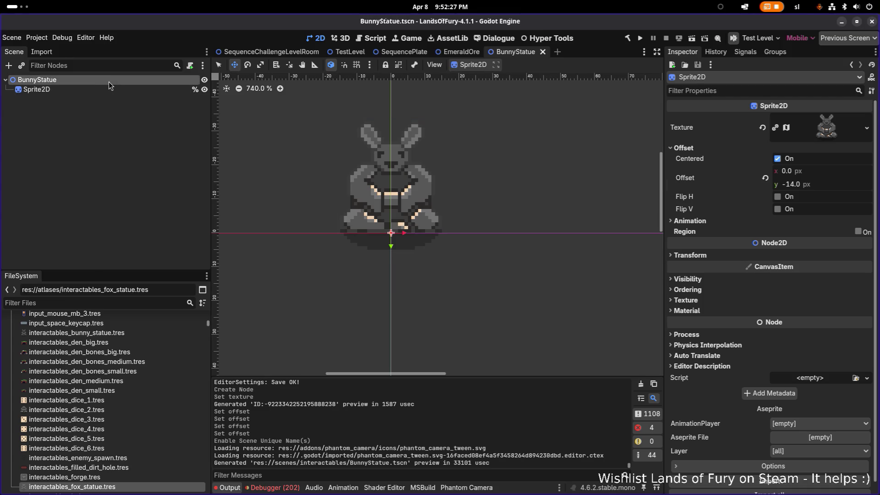
pyautogui.scroll(-1, 364, 173)
pyautogui.scroll(4, 372, 172)
pyautogui.scroll(-3, 355, 166)
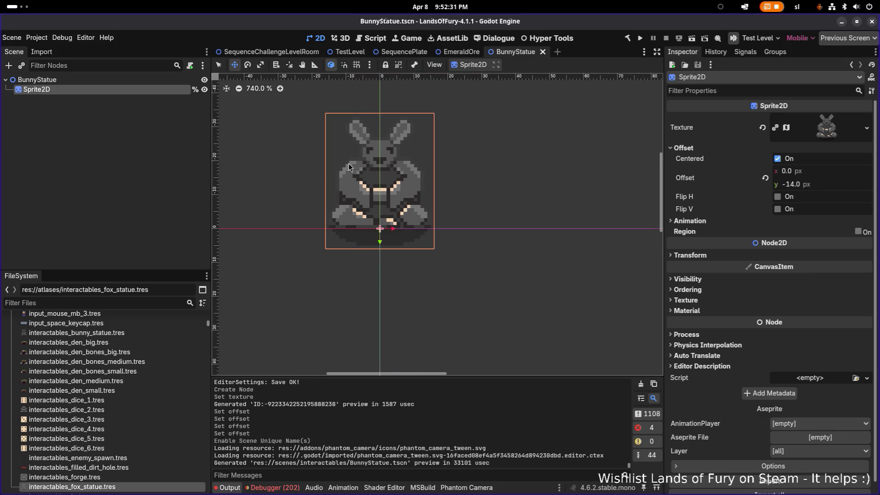
pyautogui.press('Up')
pyautogui.press('Down')
pyautogui.click(93, 79)
pyautogui.rightClick(93, 79)
pyautogui.click(142, 83)
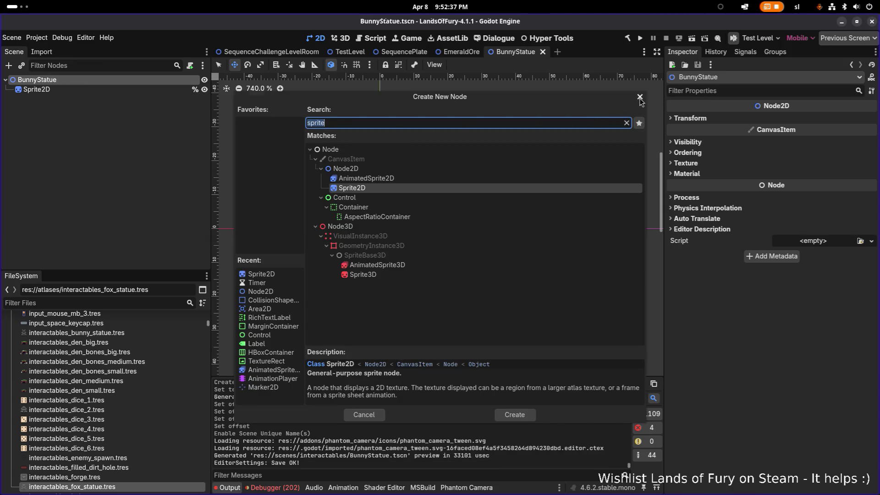
pyautogui.click(640, 98)
# - Search the child-scene picker for 'interactablecompo', cancel it, and save BunnyStatue
pyautogui.rightClick(136, 80)
pyautogui.click(108, 108)
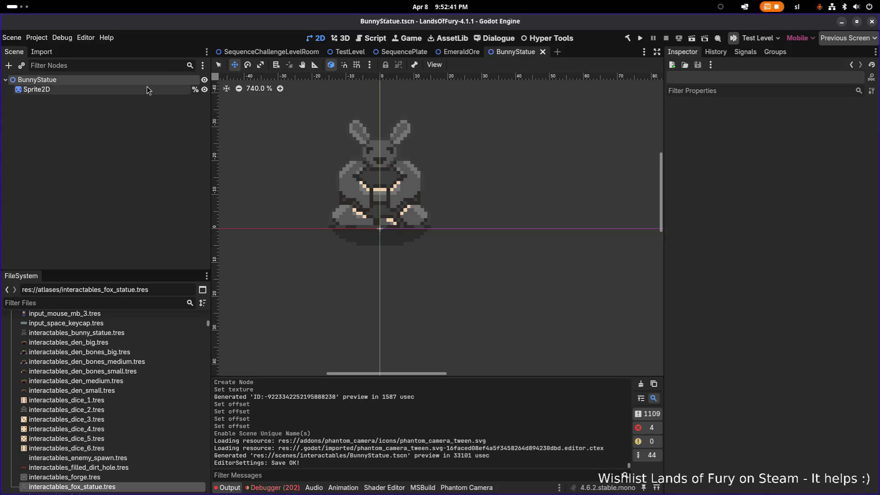
pyautogui.hotkey('ctrl', 'shift', 'a')
pyautogui.write('interactablecompo')
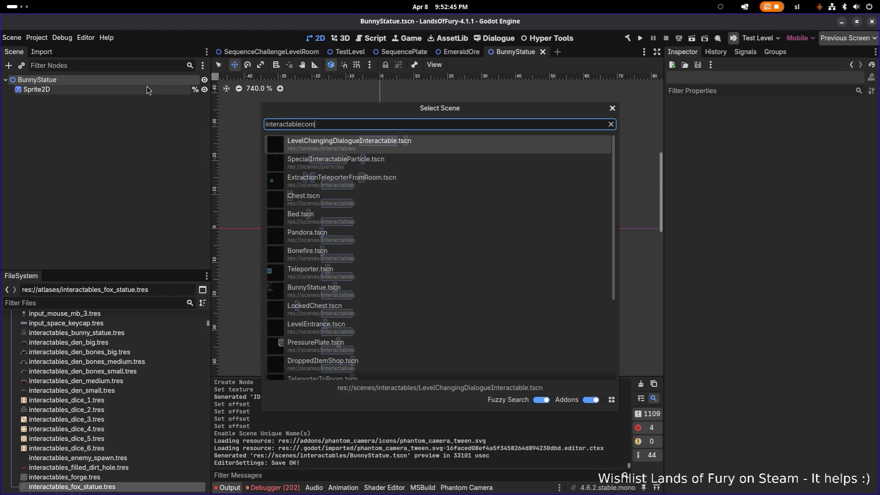
pyautogui.press('Escape')
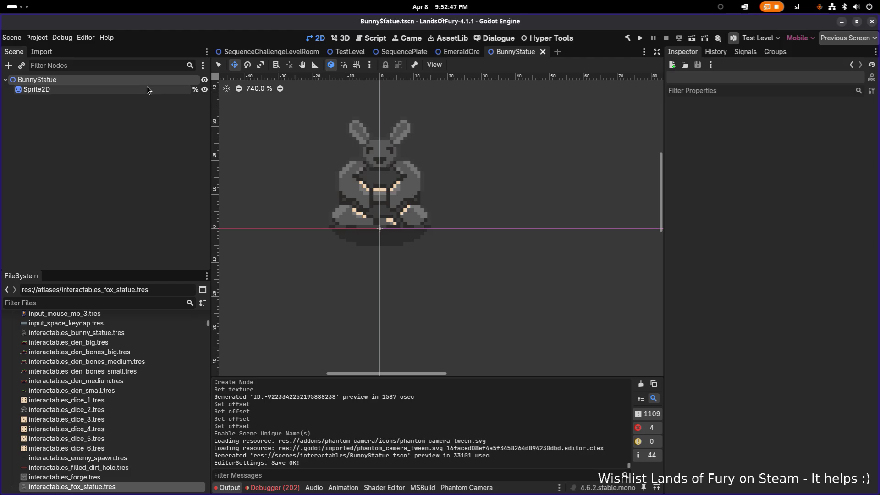
pyautogui.click(138, 83)
pyautogui.rightClick(134, 81)
pyautogui.click(98, 127)
pyautogui.hotkey('ctrl', 's')
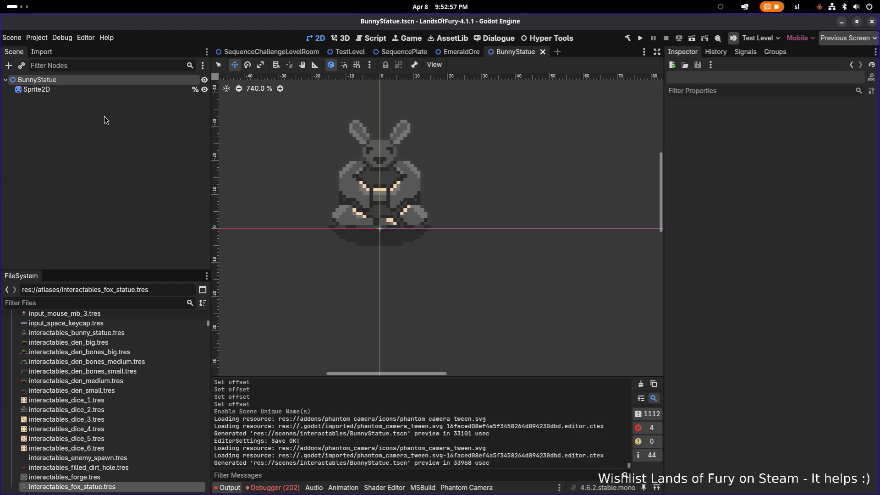
# - Quick-open the Chest.tscn scene
pyautogui.hotkey('ctrl', 'shift', 'o')
pyautogui.write('chest')
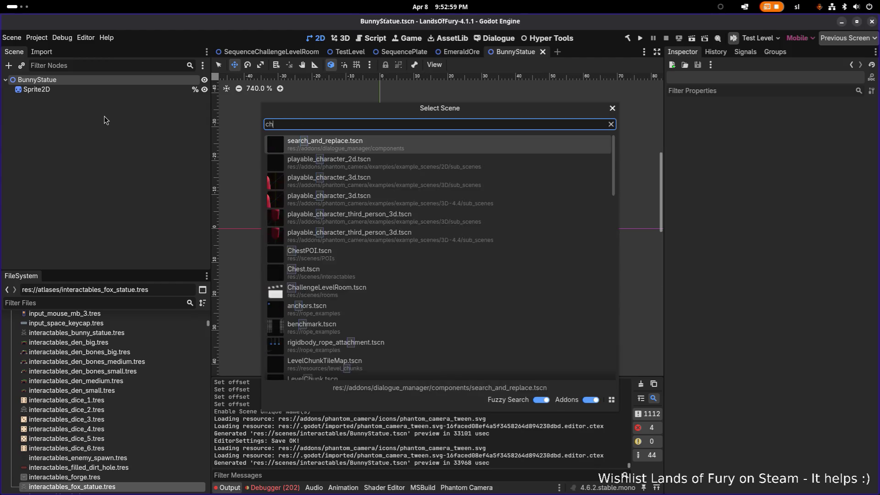
pyautogui.press('Down')
pyautogui.press('Return')
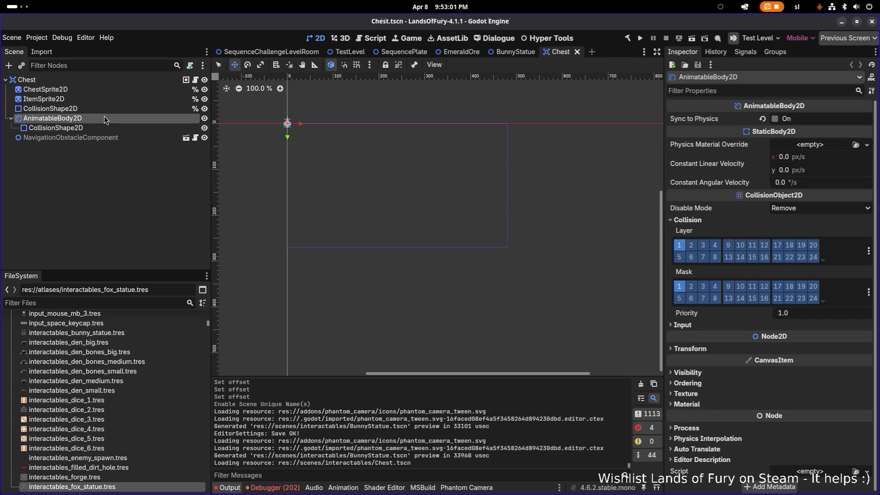
# - Inspect Chest's ItemSprite2D, AnimatableBody2D and NavigationObstacleComponent nodes, expanding AnimatableBody2D
pyautogui.click(109, 98)
pyautogui.click(109, 116)
pyautogui.click(109, 137)
pyautogui.click(112, 118)
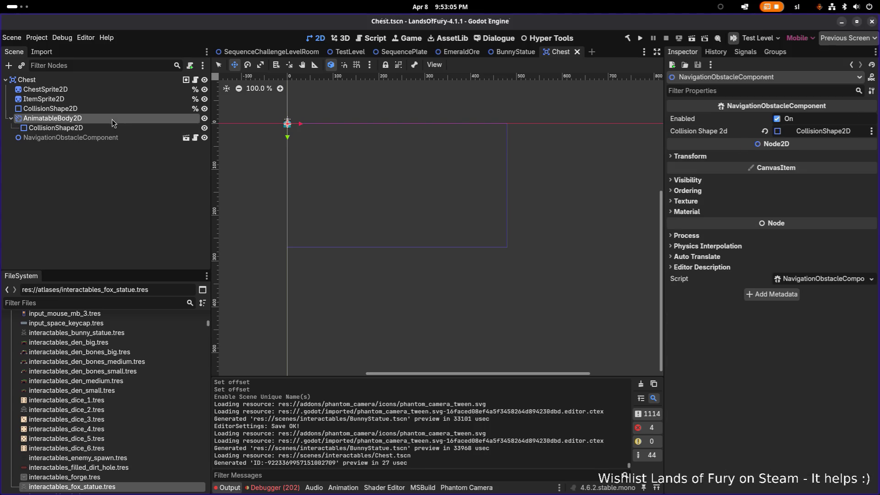
pyautogui.click(9, 118)
pyautogui.press('Up')
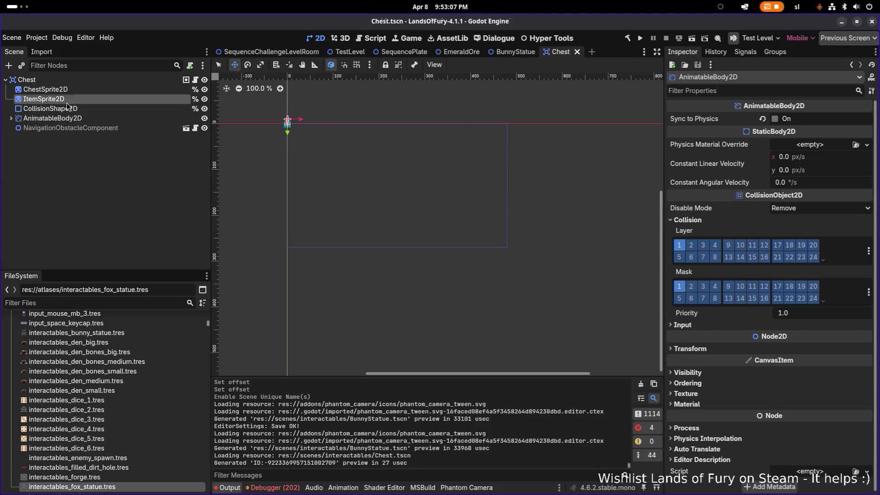
pyautogui.scroll(5, 275, 127)
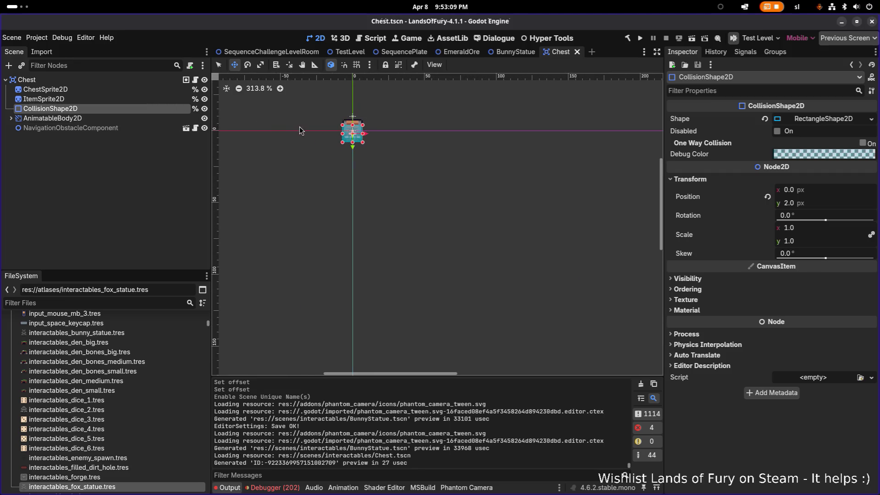
pyautogui.click(21, 120)
pyautogui.click(11, 118)
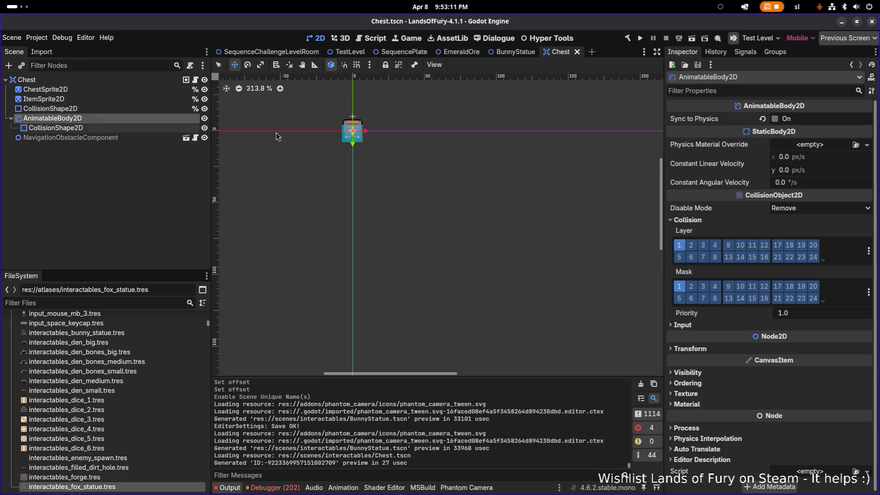
pyautogui.scroll(3, 307, 132)
# - Select AnimatableBody2D through NavigationObstacleComponent and switch to the BunnyStatue tab
pyautogui.click(91, 137)
pyautogui.click(97, 109)
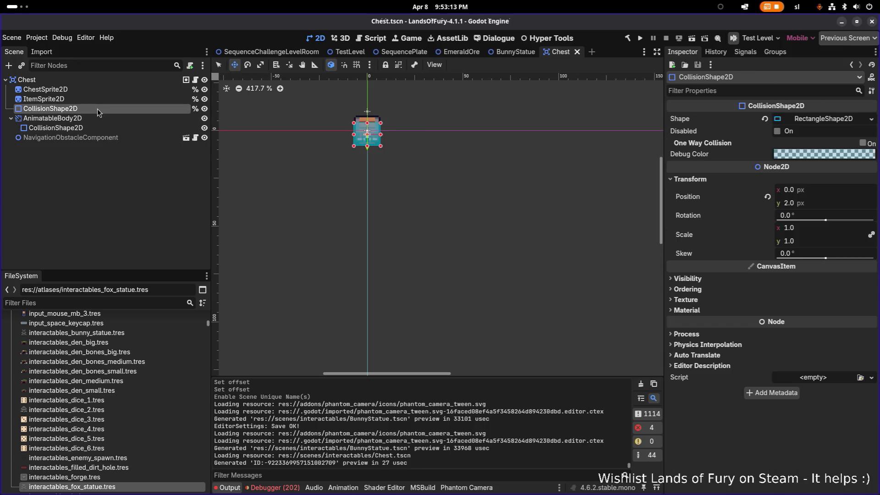
pyautogui.click(97, 118)
pyautogui.keyDown('shift'); pyautogui.click(97, 137); pyautogui.keyUp('shift')
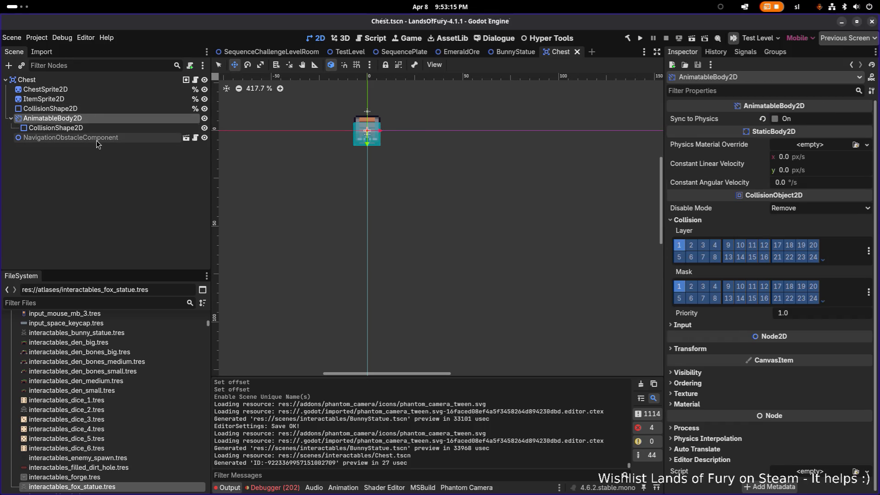
pyautogui.click(515, 52)
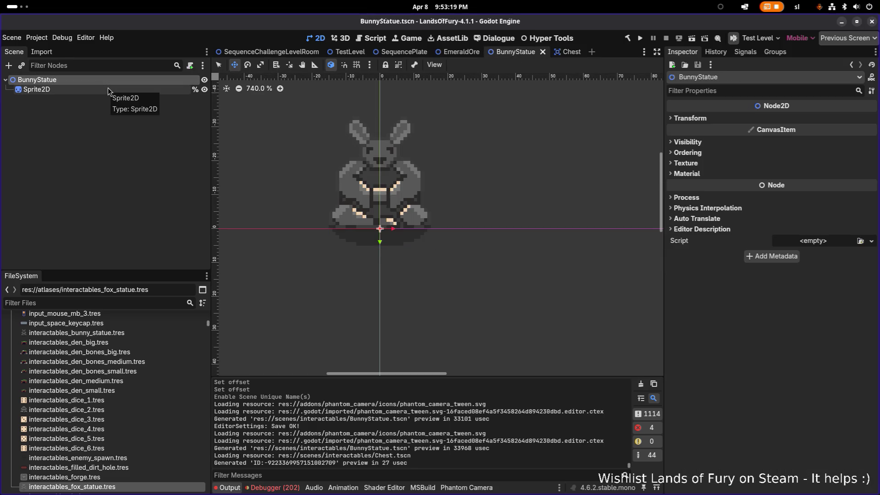
# - Copy the selected AnimatableBody2D and NavigationObstacleComponent nodes from the Chest scene
pyautogui.click(568, 52)
pyautogui.rightClick(122, 114)
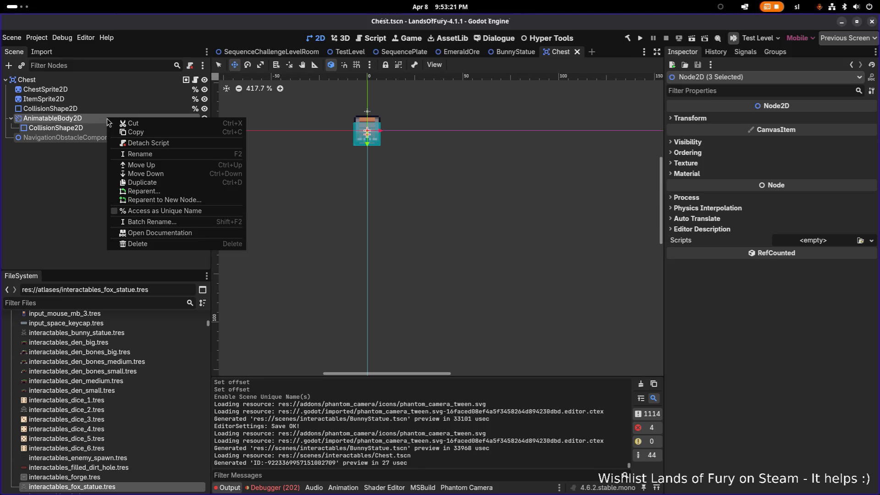
pyautogui.click(166, 131)
# - Paste the copied nodes under the BunnyStatue root and inspect each pasted node
pyautogui.click(503, 53)
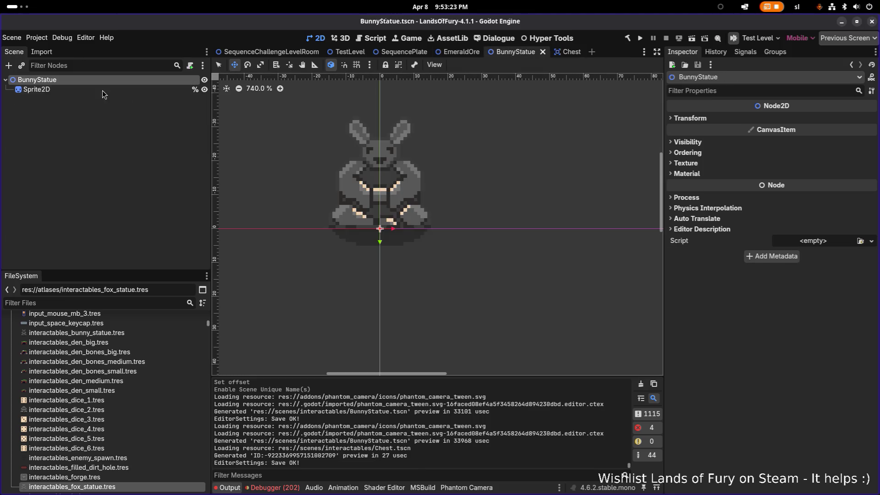
pyautogui.click(89, 80)
pyautogui.rightClick(91, 79)
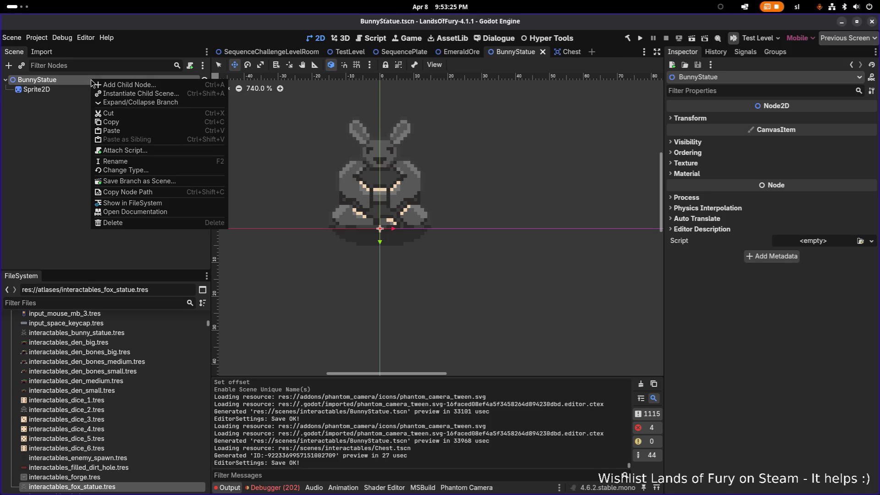
pyautogui.click(140, 132)
pyautogui.click(142, 109)
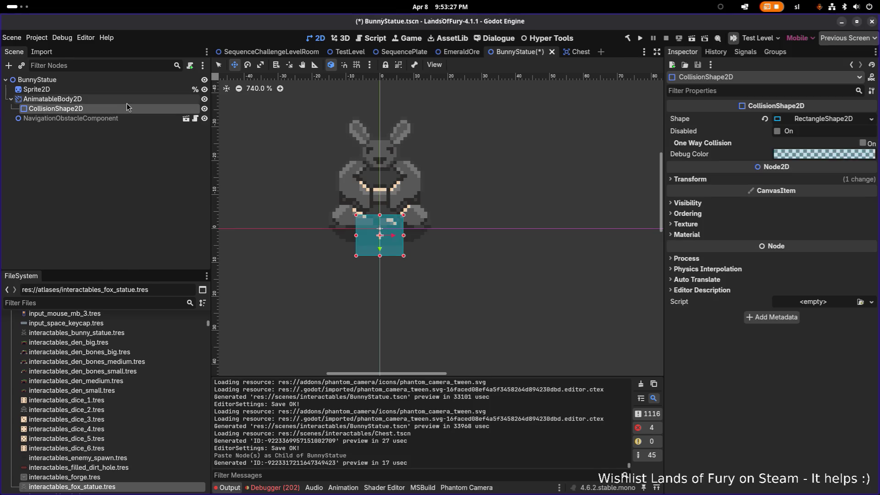
pyautogui.click(187, 102)
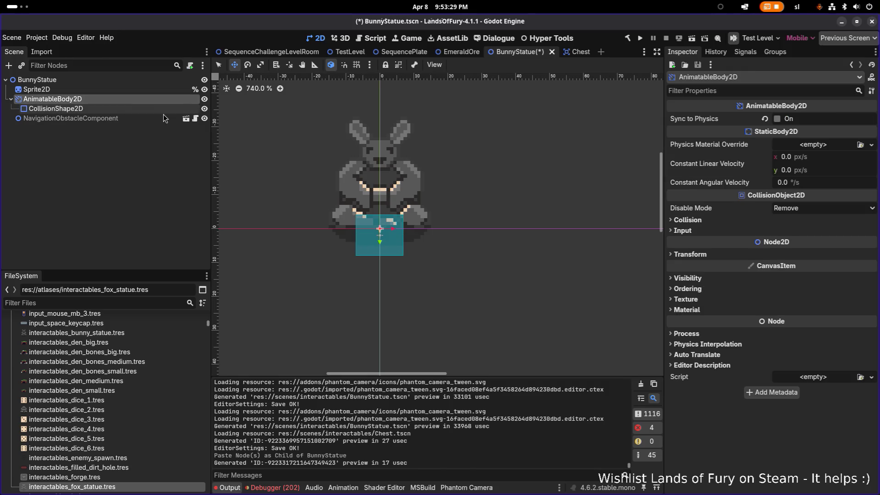
pyautogui.click(166, 118)
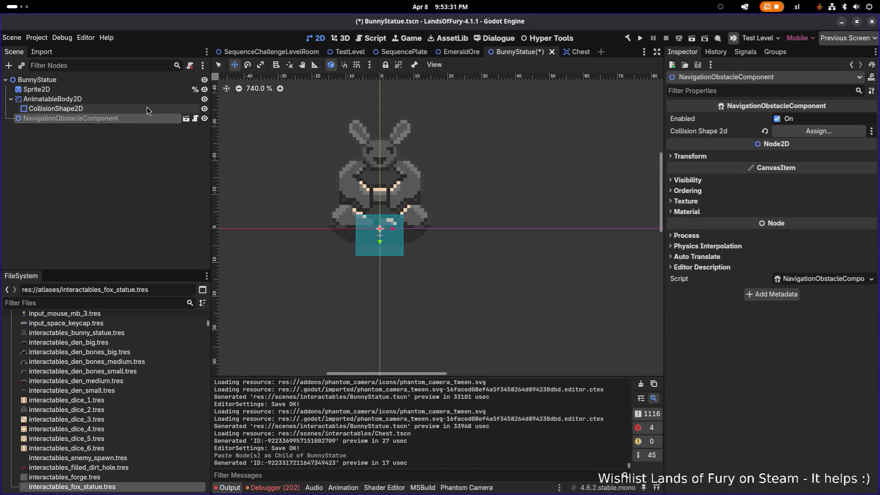
pyautogui.click(147, 108)
pyautogui.rightClick(120, 109)
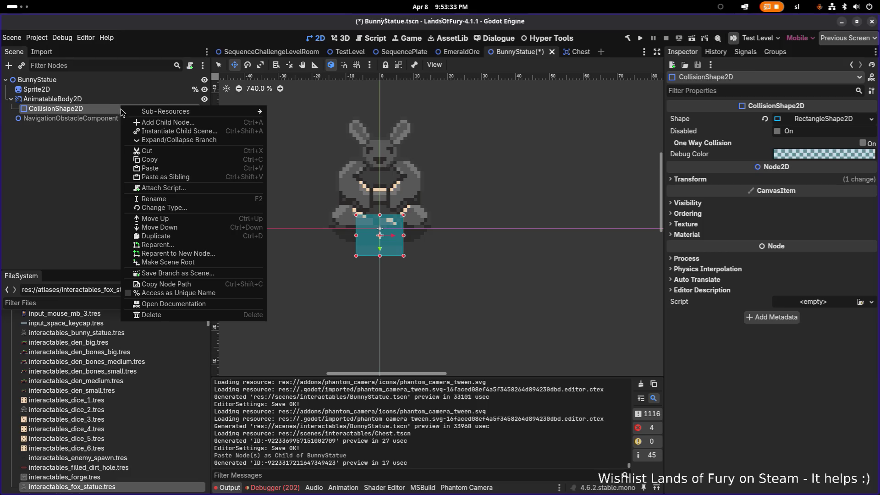
# - Make the collider's shape unique, then replace it with a thin CapsuleShape2D
pyautogui.click(120, 108)
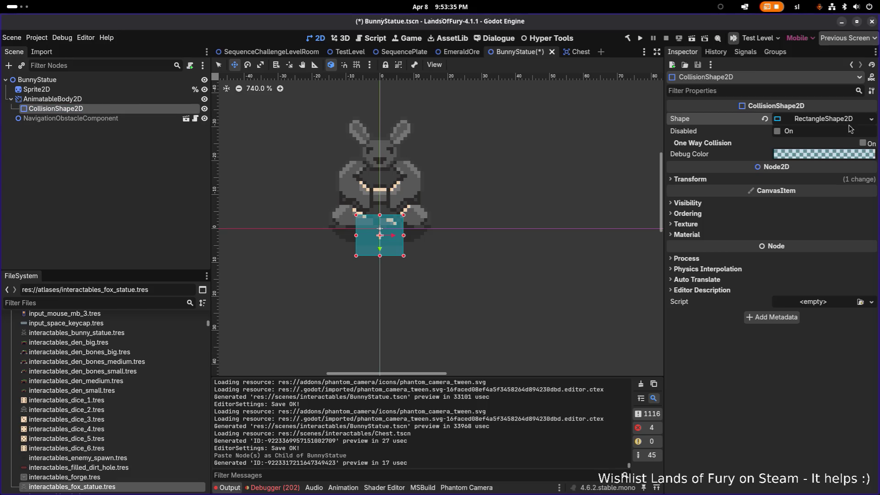
pyautogui.click(870, 119)
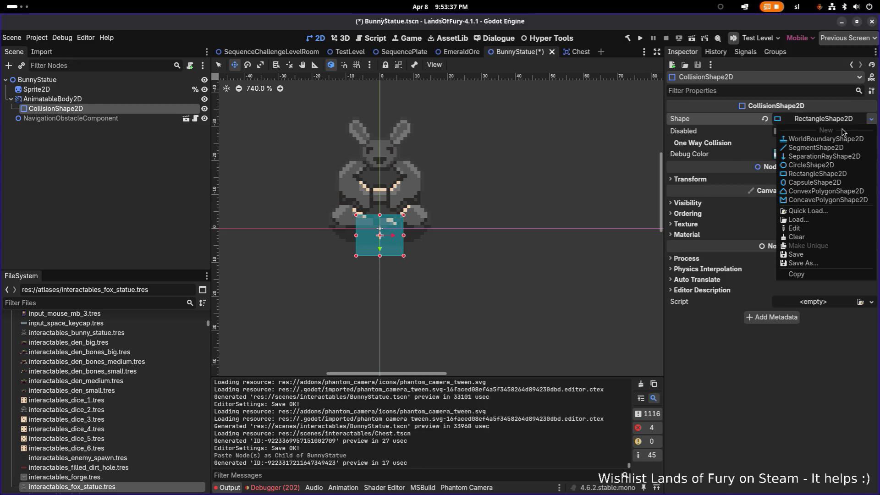
pyautogui.click(871, 90)
pyautogui.click(872, 91)
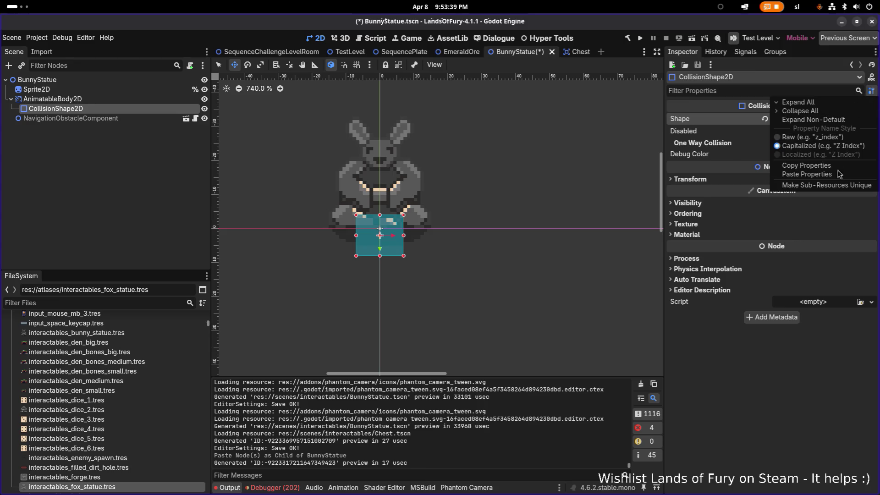
pyautogui.click(836, 185)
pyautogui.click(506, 324)
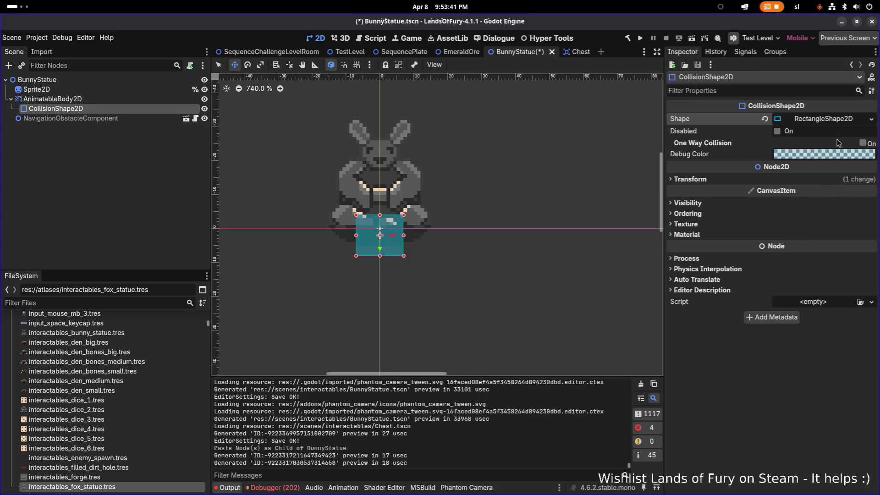
pyautogui.click(823, 120)
pyautogui.click(870, 120)
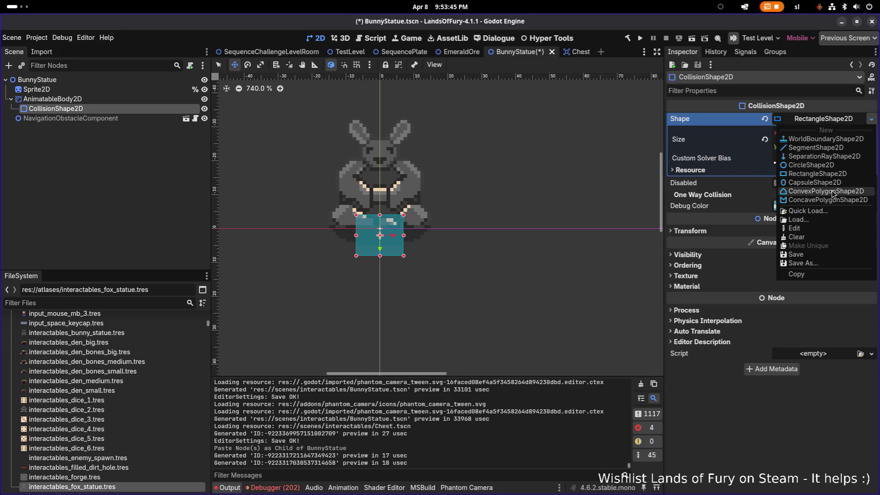
pyautogui.click(814, 182)
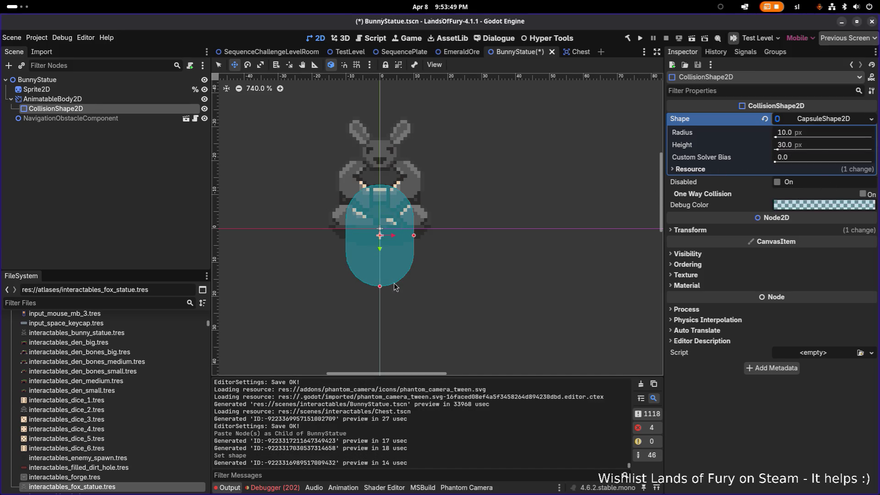
pyautogui.moveTo(381, 287)
pyautogui.mouseDown()
pyautogui.moveTo(386, 246)
pyautogui.moveTo(386, 259)
pyautogui.mouseUp()
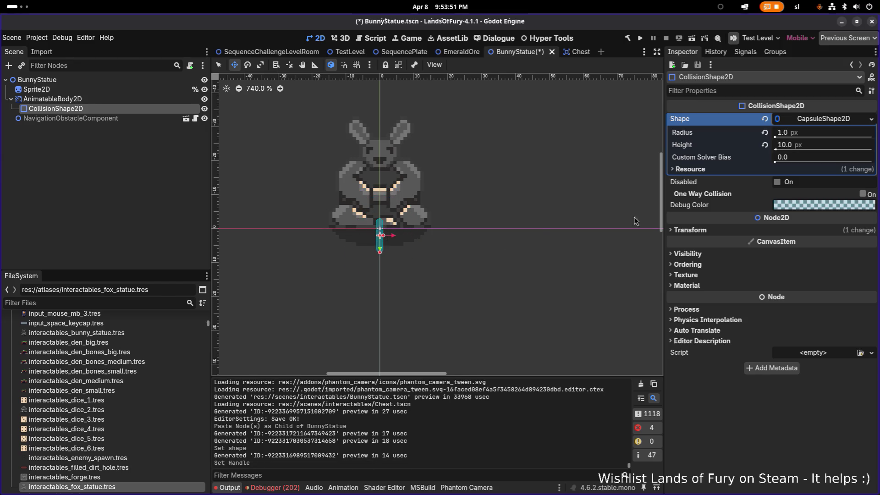
# - Rotate the capsule collider to 90° and move it up onto the statue base
pyautogui.click(705, 229)
pyautogui.moveTo(826, 271); pyautogui.dragTo(838, 271)
pyautogui.click(837, 265)
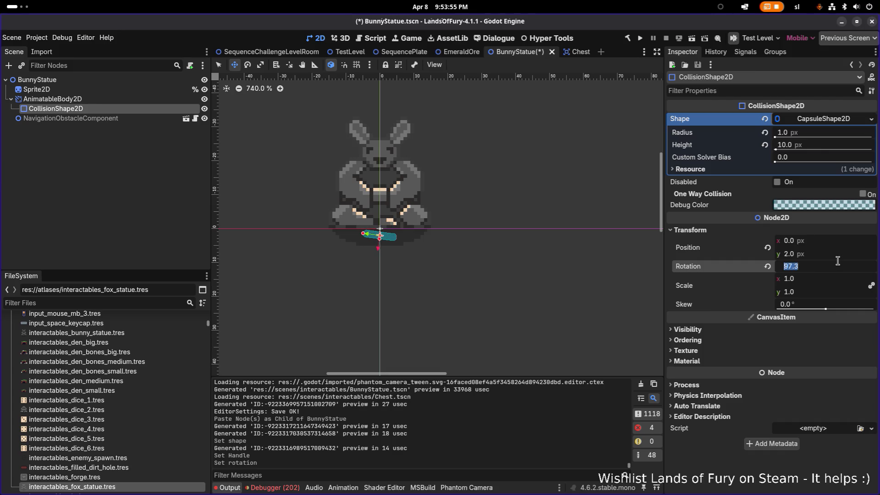
pyautogui.write('90')
pyautogui.press('Return')
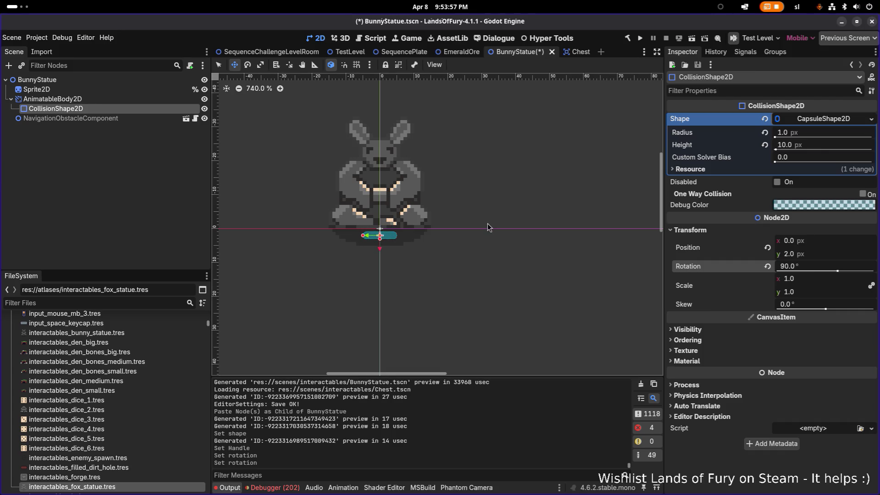
pyautogui.click(156, 99)
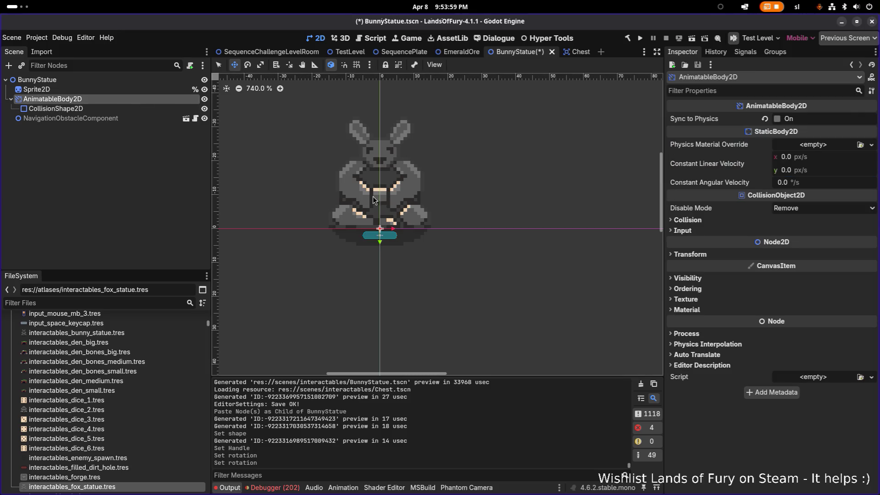
pyautogui.click(111, 110)
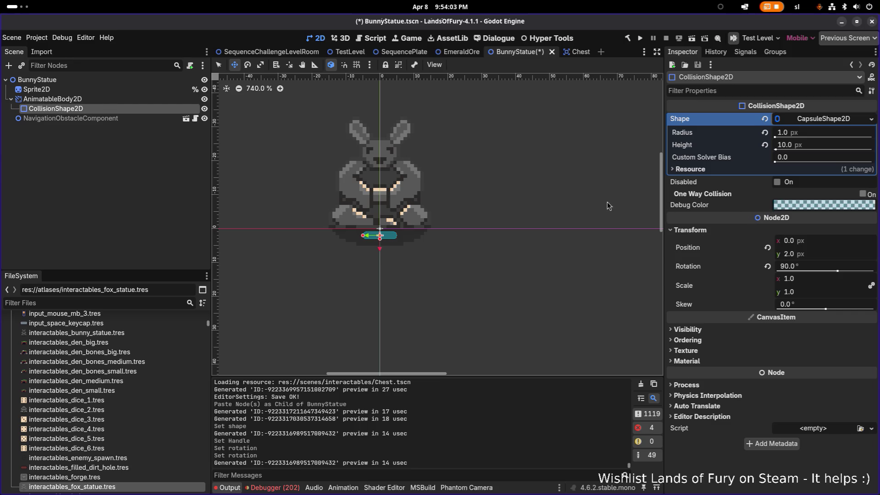
pyautogui.moveTo(380, 250)
pyautogui.mouseDown()
pyautogui.moveTo(379, 240)
pyautogui.moveTo(329, 229)
pyautogui.mouseUp()
# - Nudge the collision capsule up, then set its Height to 30 and Radius to 4
pyautogui.moveTo(381, 242); pyautogui.dragTo(380, 238)
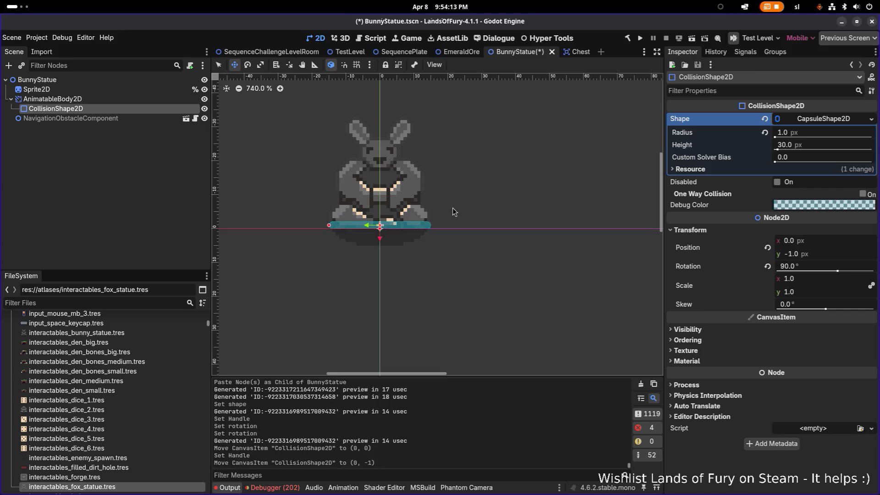
pyautogui.scroll(3, 400, 229)
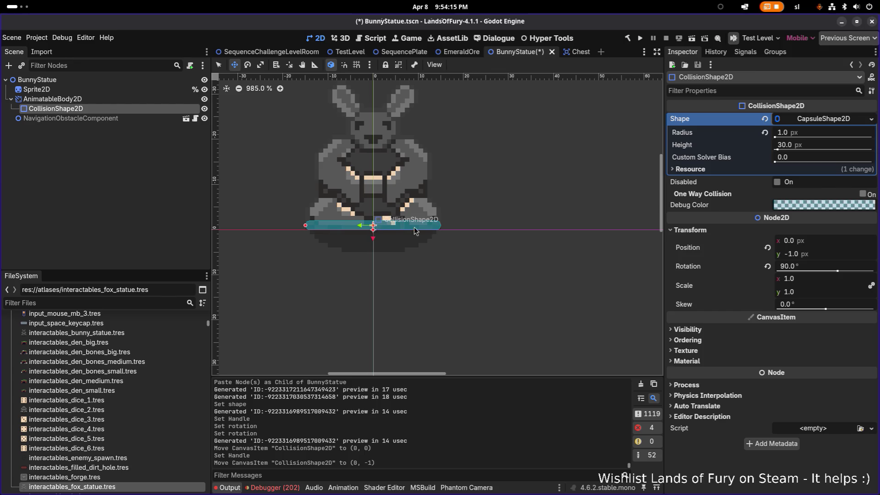
pyautogui.moveTo(775, 149); pyautogui.dragTo(775, 150)
pyautogui.click(793, 145)
pyautogui.write('30')
pyautogui.press('Return')
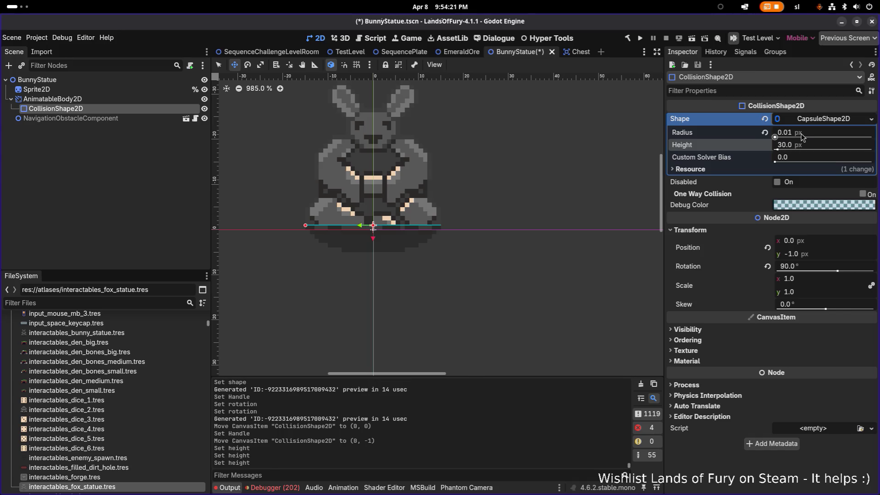
pyautogui.click(820, 135)
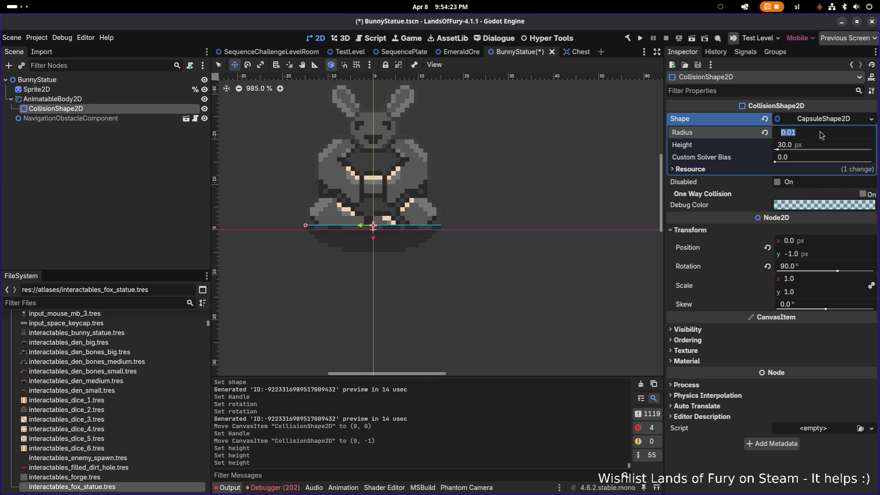
pyautogui.write('4')
pyautogui.press('Return')
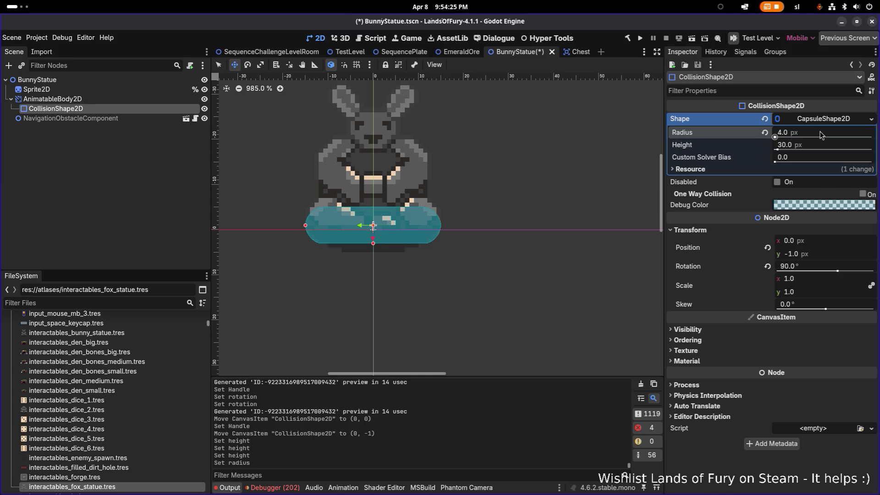
# - Set the CollisionShape2D y position to 0 and raise AnimatableBody2D to (0, -2)
pyautogui.scroll(-1, 389, 236)
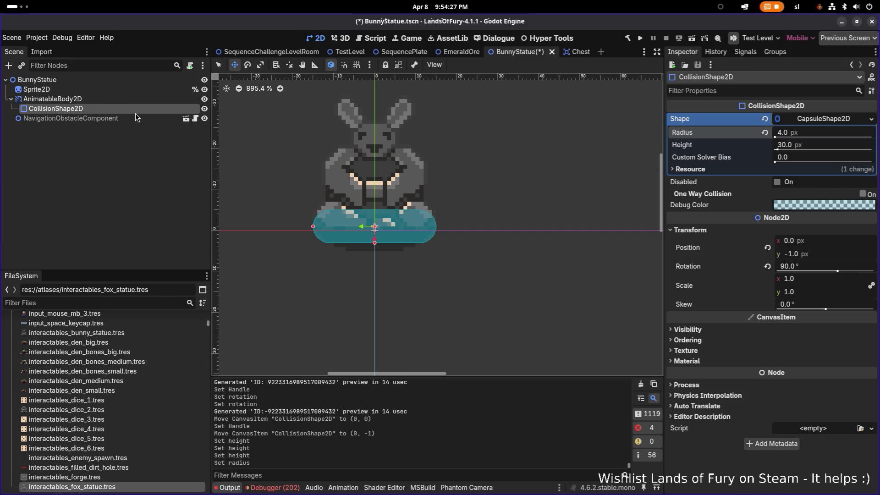
pyautogui.click(120, 100)
pyautogui.click(117, 108)
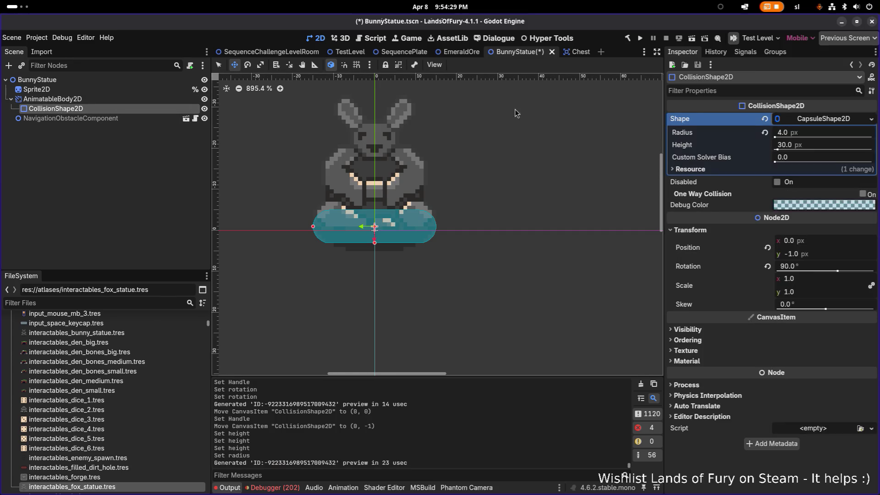
pyautogui.click(791, 253)
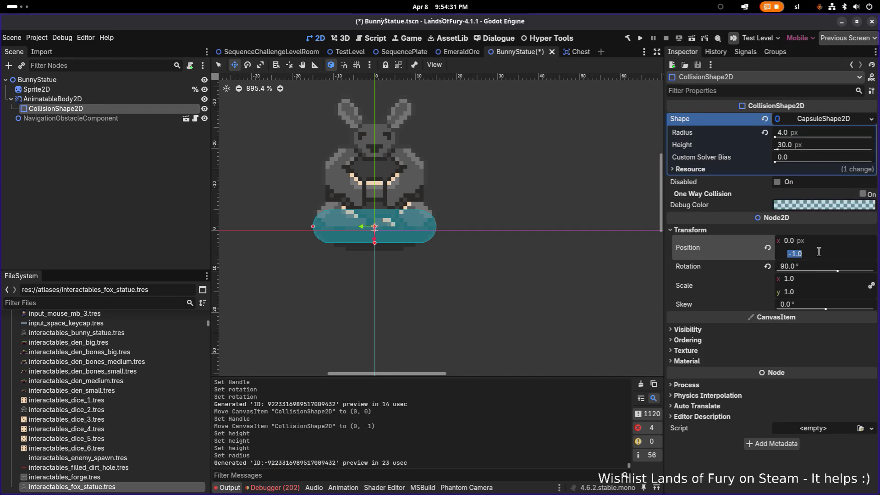
pyautogui.write('0')
pyautogui.press('Return')
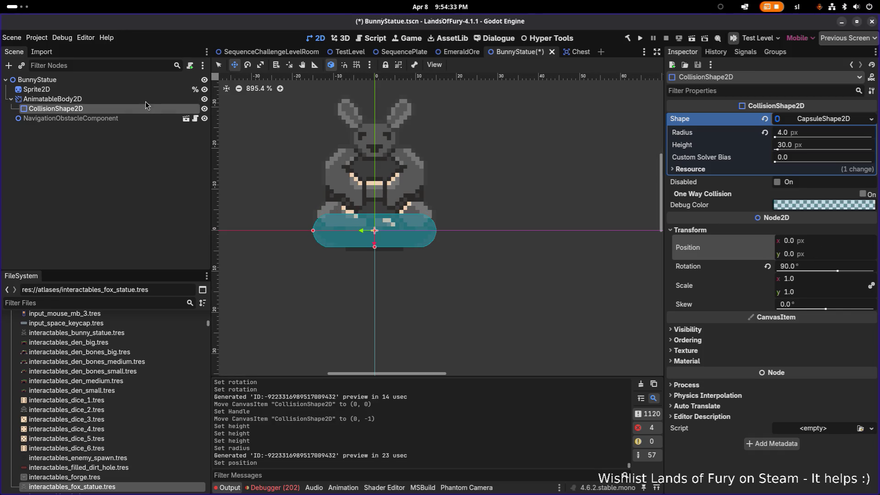
pyautogui.click(138, 99)
pyautogui.moveTo(373, 243); pyautogui.dragTo(374, 235)
pyautogui.click(95, 119)
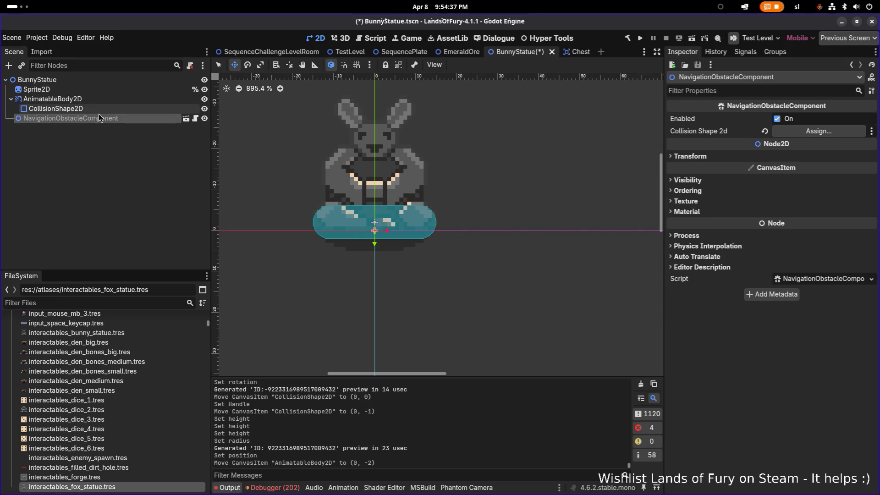
# - Assign CollisionShape2D as the obstacle's Collision Shape 2d and save BunnyStatue.tscn
pyautogui.moveTo(87, 100)
pyautogui.mouseDown()
pyautogui.moveTo(816, 119)
pyautogui.moveTo(814, 131)
pyautogui.mouseUp()
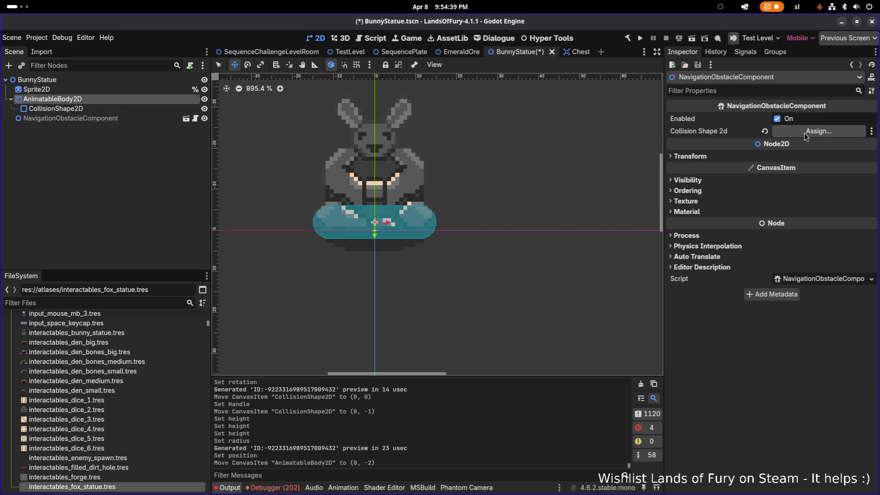
pyautogui.click(808, 132)
pyautogui.doubleClick(409, 157)
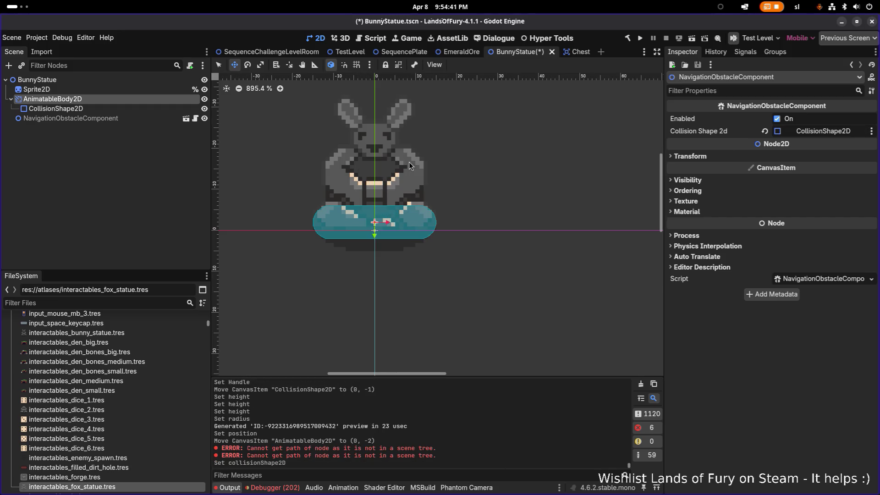
pyautogui.hotkey('ctrl', 's')
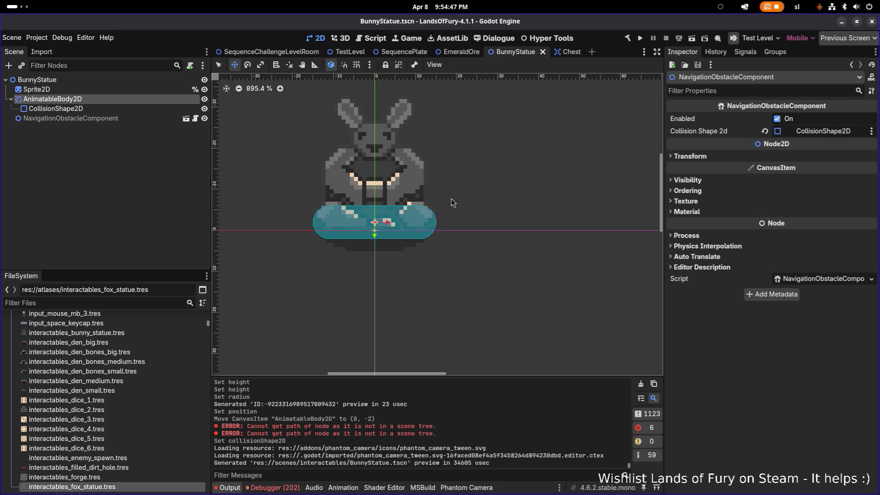
# - Select Sprite2D, AnimatableBody2D, then the BunnyStatue root node
pyautogui.click(110, 90)
pyautogui.click(106, 99)
pyautogui.click(115, 83)
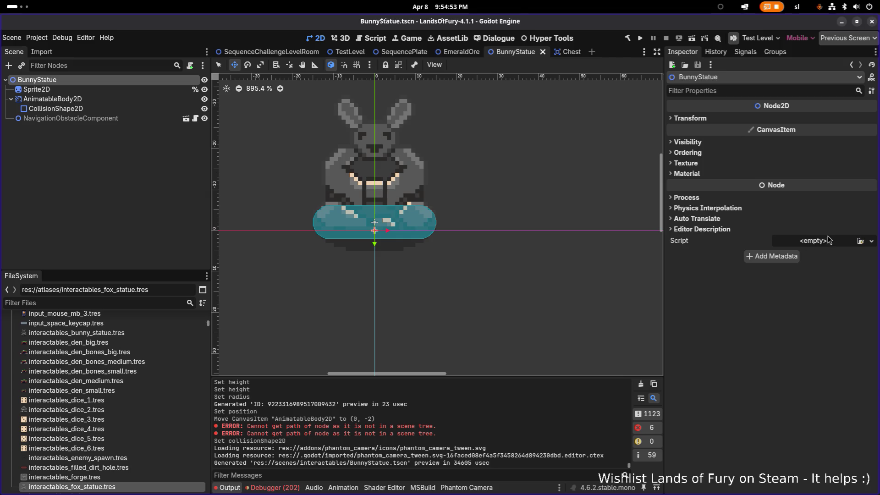
# - Create a new BunnyStatue.cs script for the root, changing the path folder to scripts
pyautogui.click(828, 241)
pyautogui.click(838, 253)
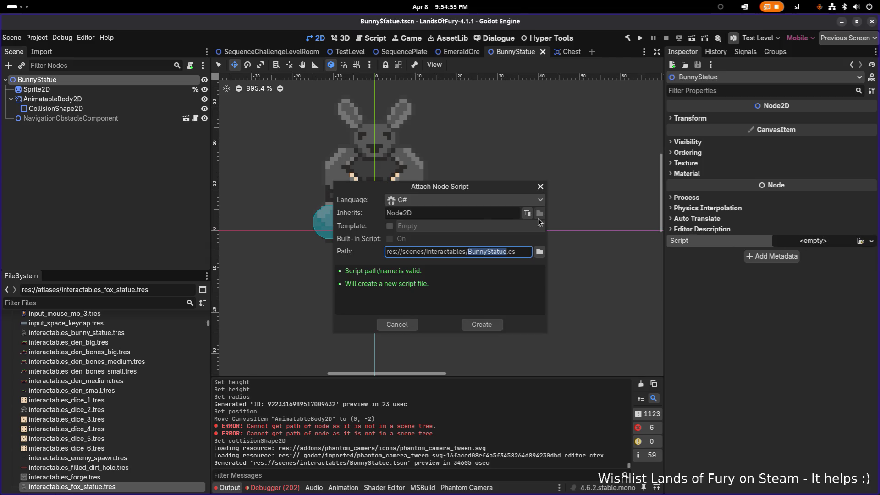
pyautogui.doubleClick(415, 249)
pyautogui.write('scripts')
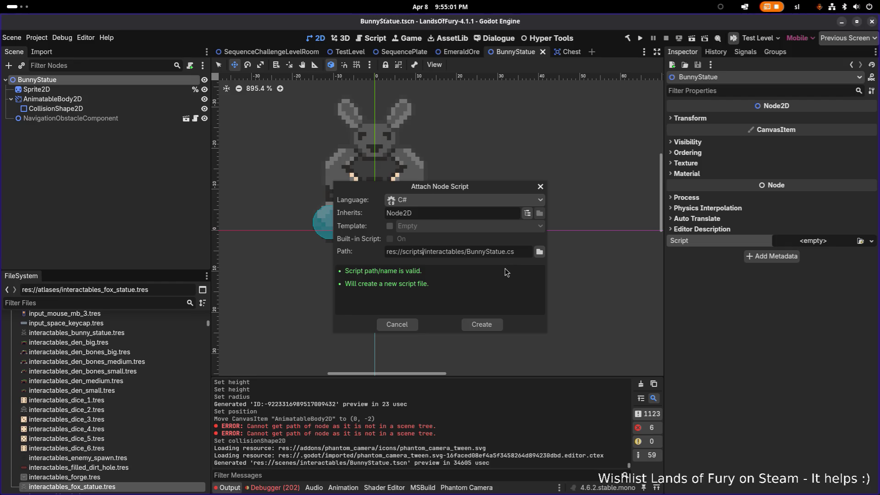
pyautogui.click(494, 322)
# - Change BunnyStatue's base class from Node2D to Interactable, save, and return to Godot
pyautogui.click(311, 84)
pyautogui.hotkey('ctrl', 'BackSpace')
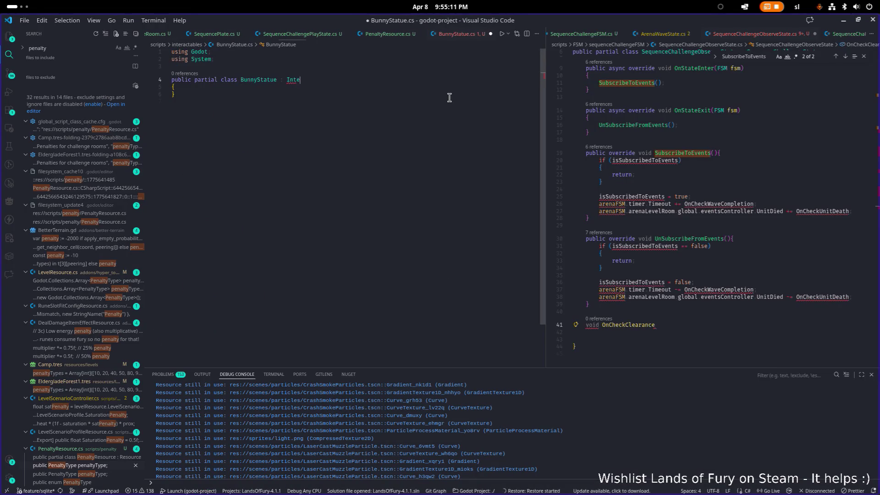
pyautogui.write('Interactable')
pyautogui.hotkey('ctrl', 's')
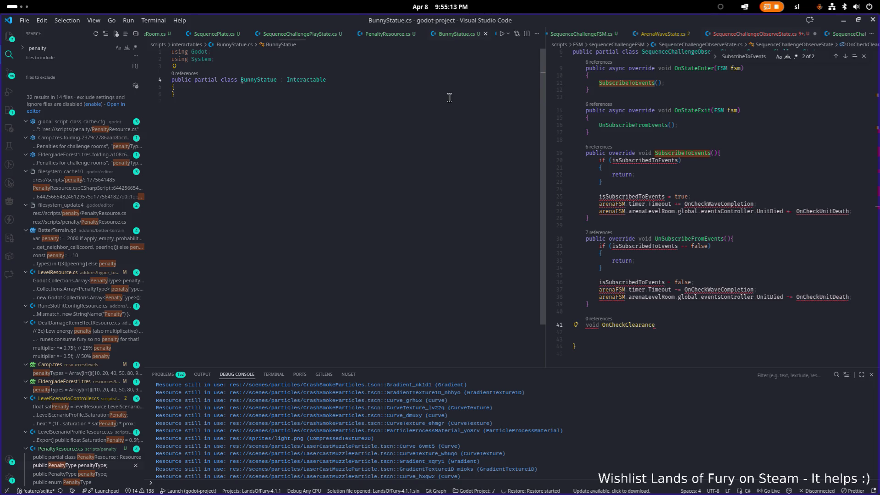
pyautogui.click(843, 21)
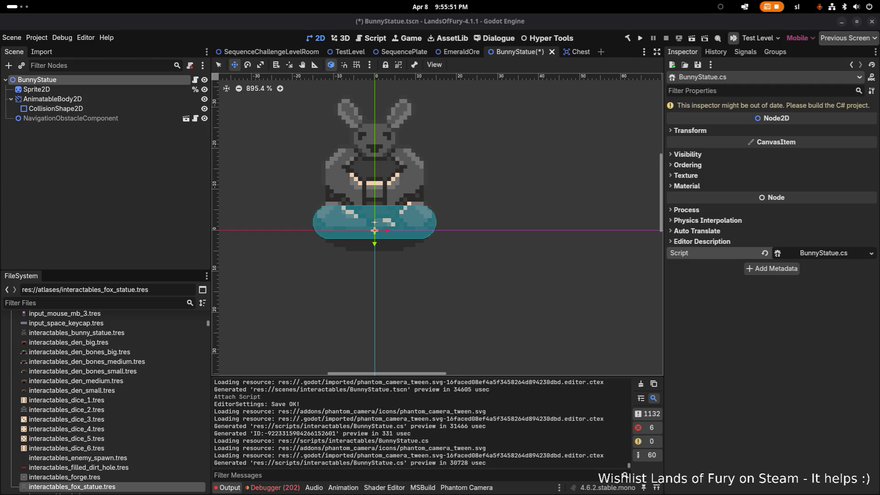
pyautogui.scroll(-5, 362, 198)
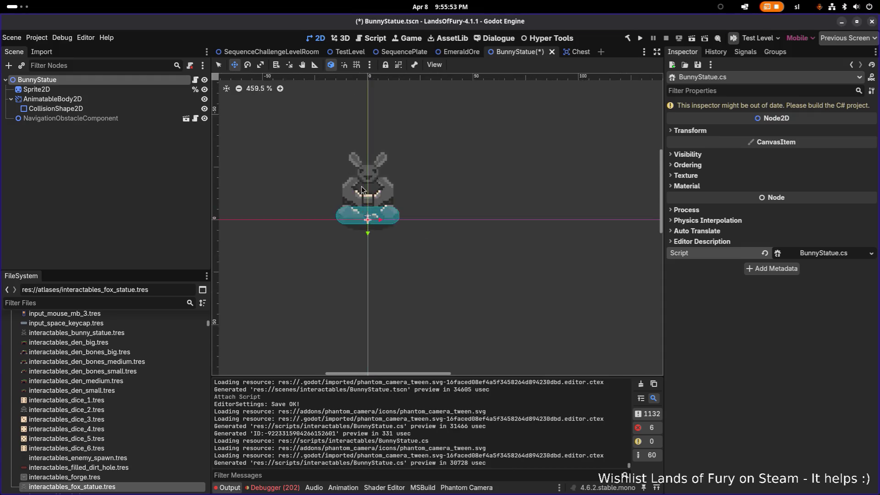
pyautogui.scroll(10, 362, 188)
pyautogui.scroll(-10, 357, 184)
pyautogui.scroll(4, 367, 190)
pyautogui.scroll(3, 377, 197)
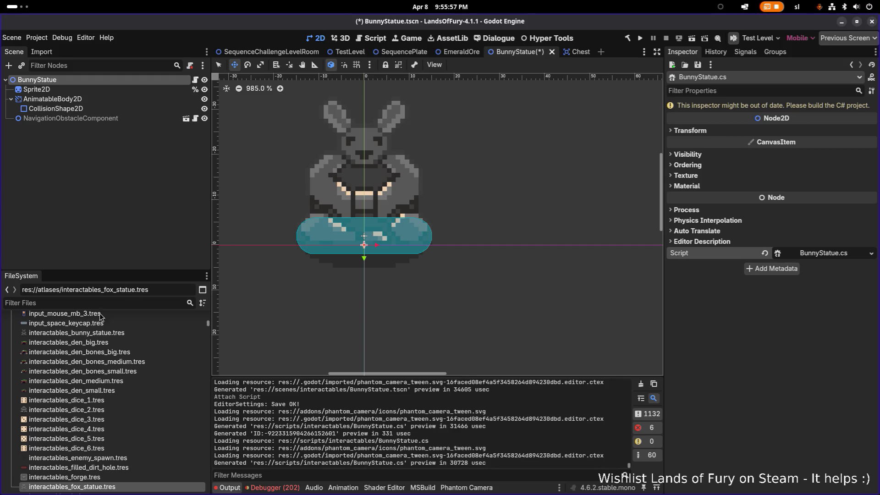
pyautogui.click(133, 400)
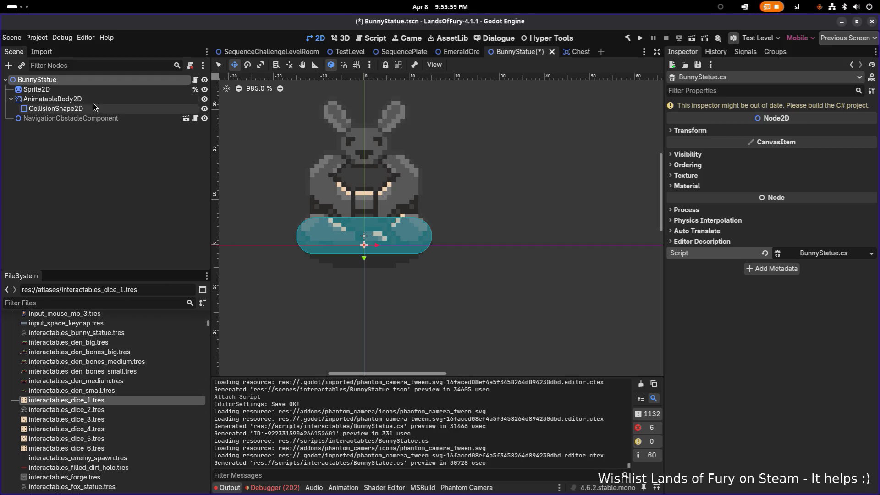
pyautogui.click(73, 99)
pyautogui.click(11, 99)
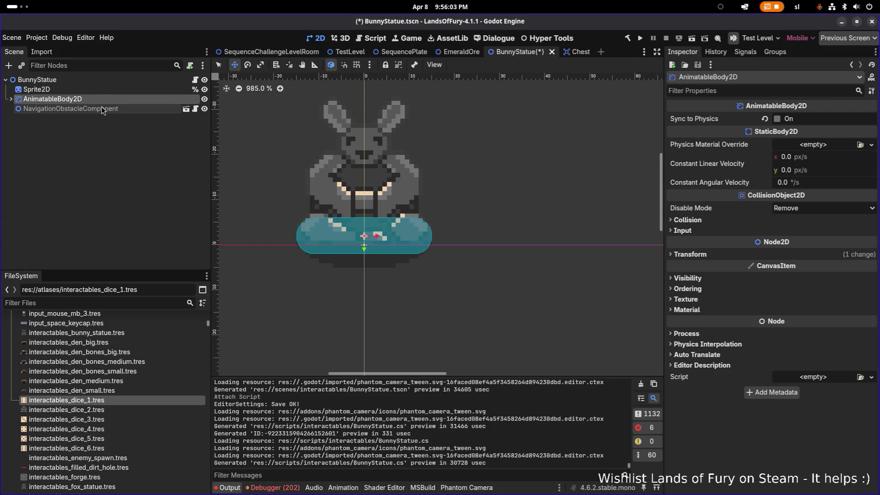
pyautogui.click(84, 81)
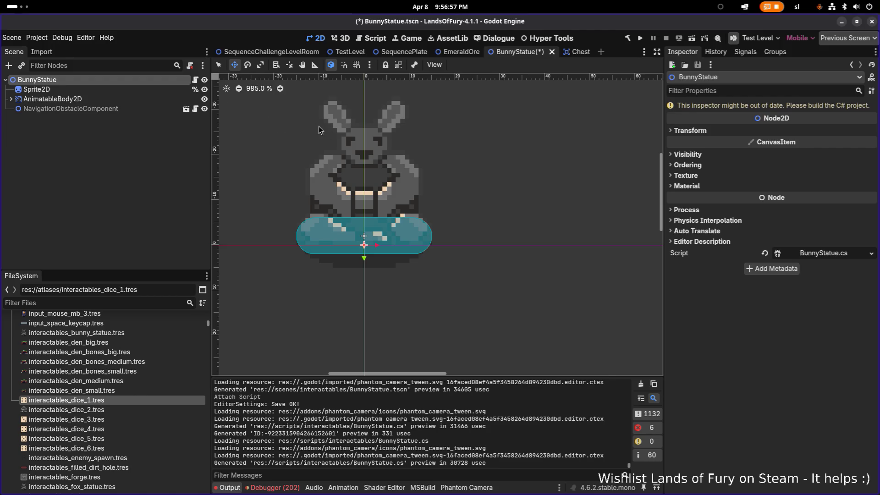
pyautogui.click(69, 100)
pyautogui.scroll(-7, 364, 169)
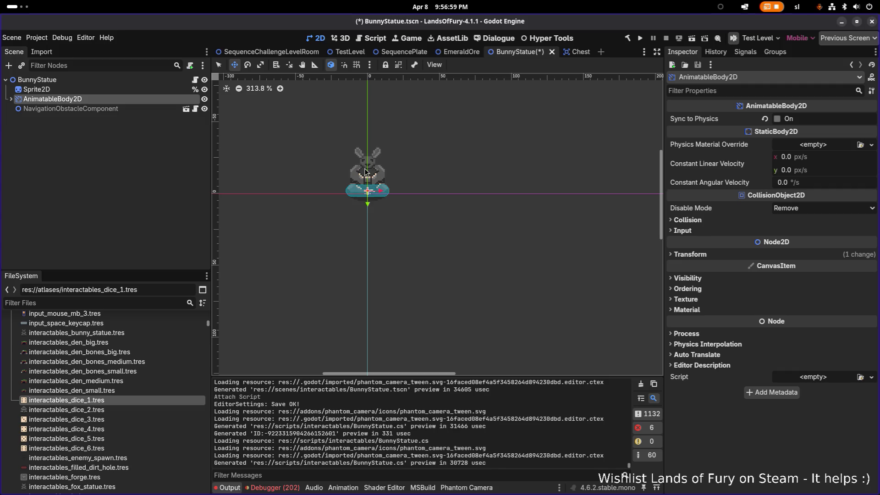
pyautogui.scroll(8, 344, 165)
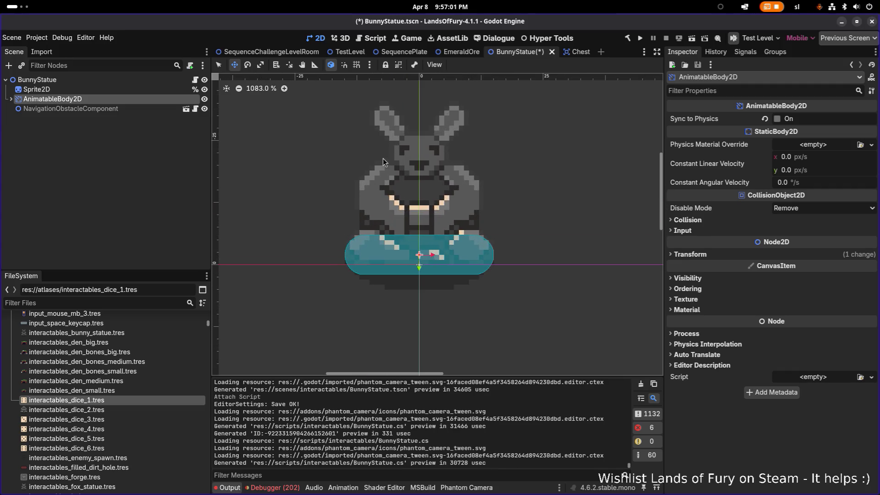
pyautogui.moveTo(367, 152); pyautogui.dragTo(350, 207)
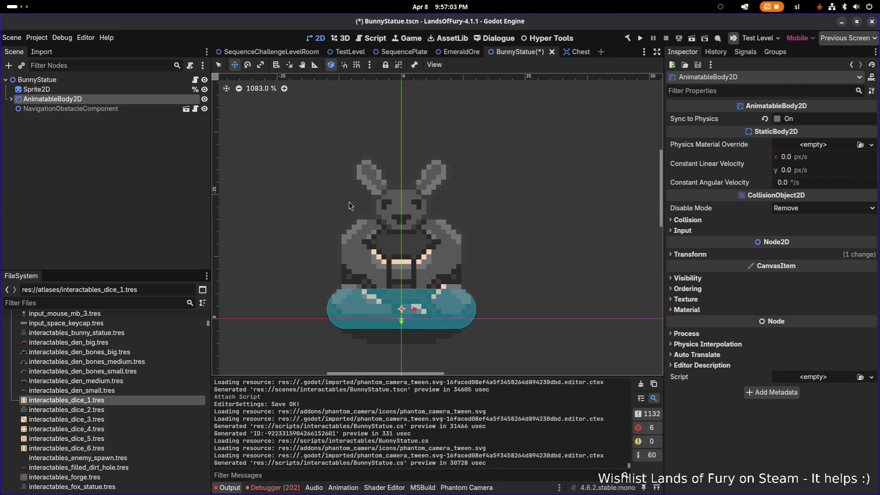
pyautogui.scroll(-3, 348, 201)
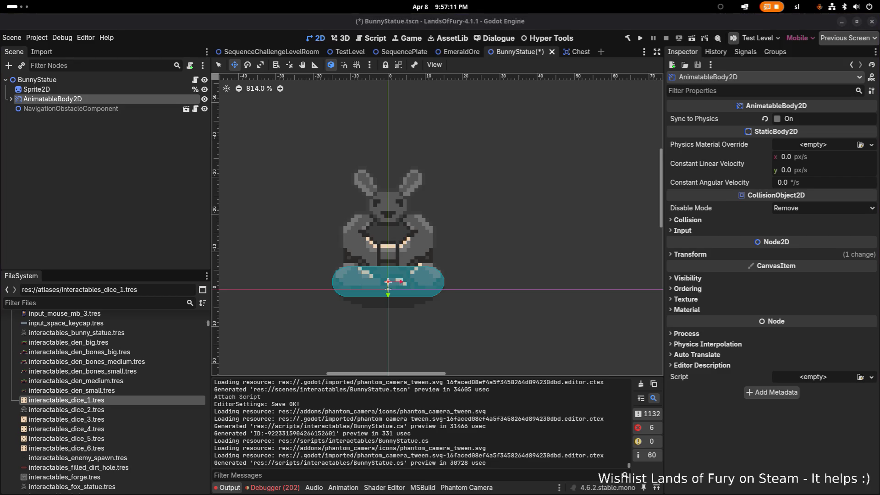
pyautogui.scroll(-1, 239, 143)
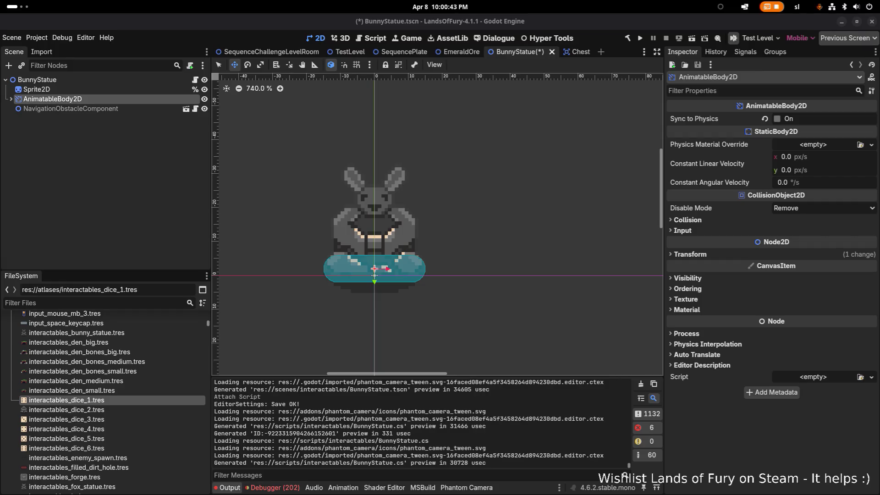
pyautogui.scroll(1, 344, 274)
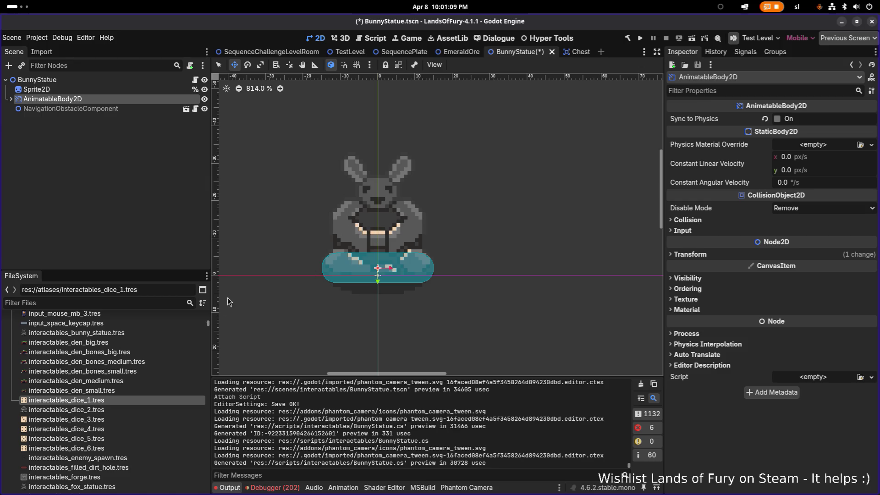
# - Filter FileSystem by 'scripts', open the root scripts folder and select AoeIndicator.cs
pyautogui.click(192, 351)
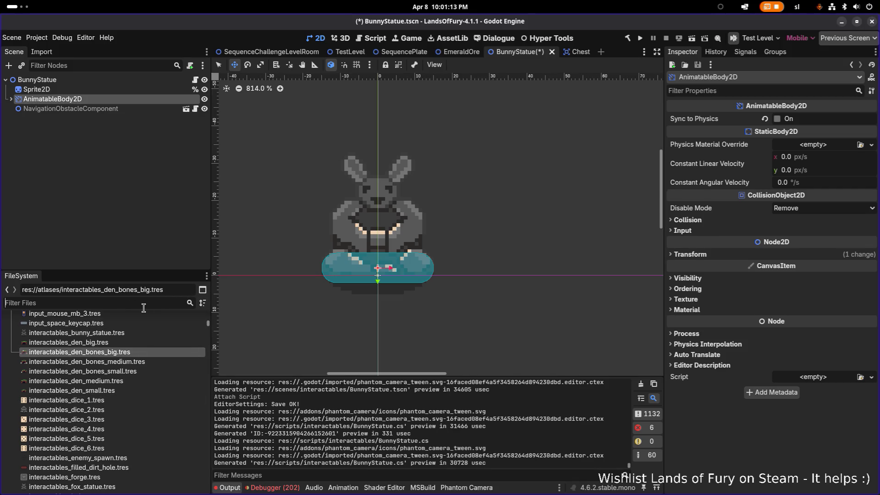
pyautogui.write('scripts')
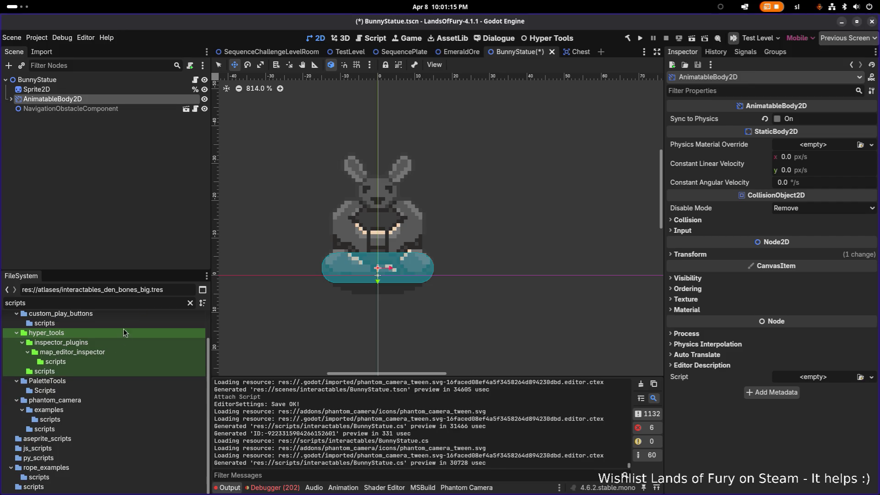
pyautogui.click(79, 361)
pyautogui.click(73, 390)
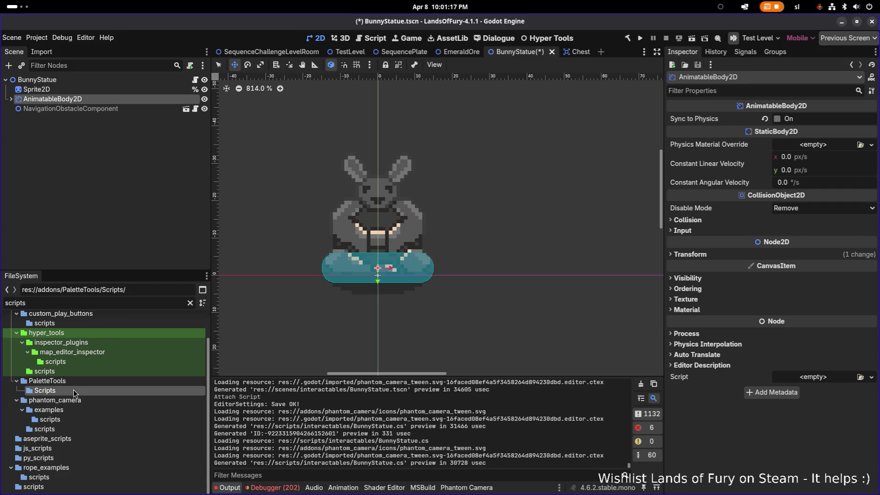
pyautogui.doubleClick(52, 486)
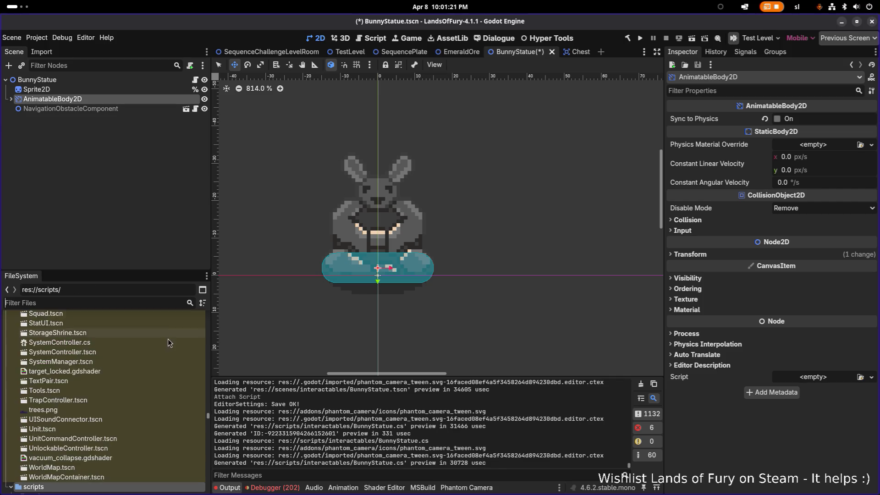
pyautogui.scroll(-10, 150, 359)
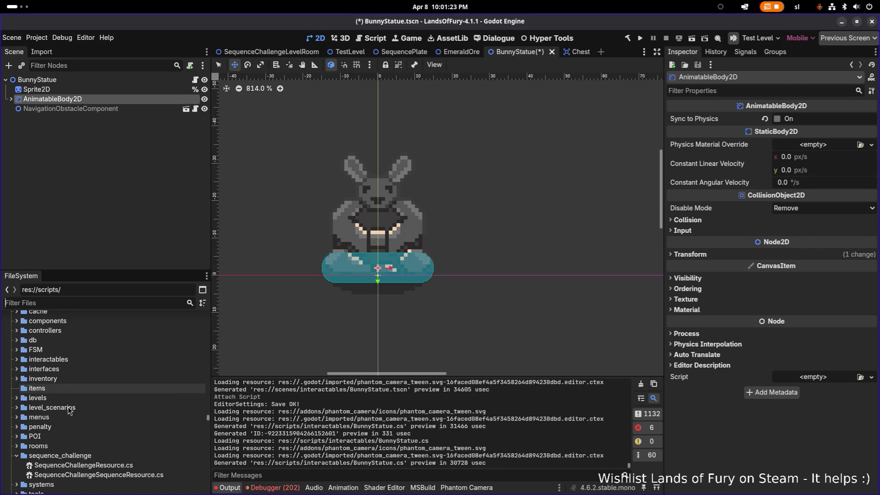
pyautogui.scroll(-5, 69, 405)
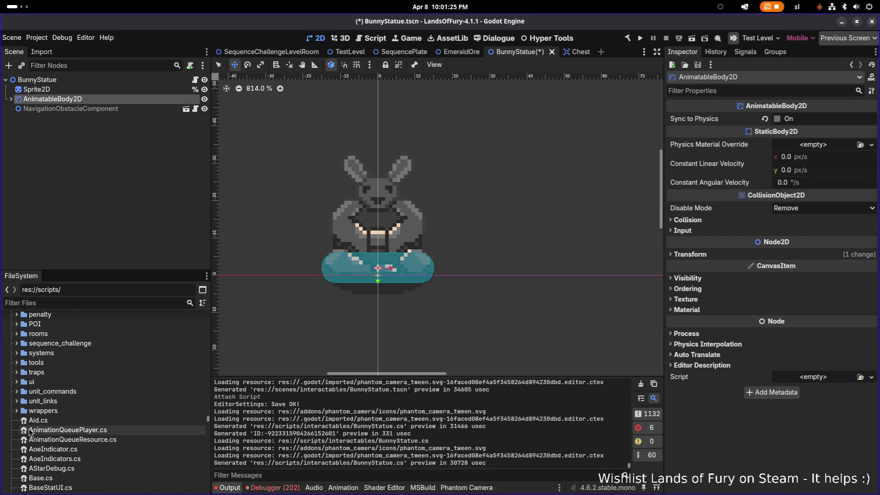
pyautogui.click(78, 433)
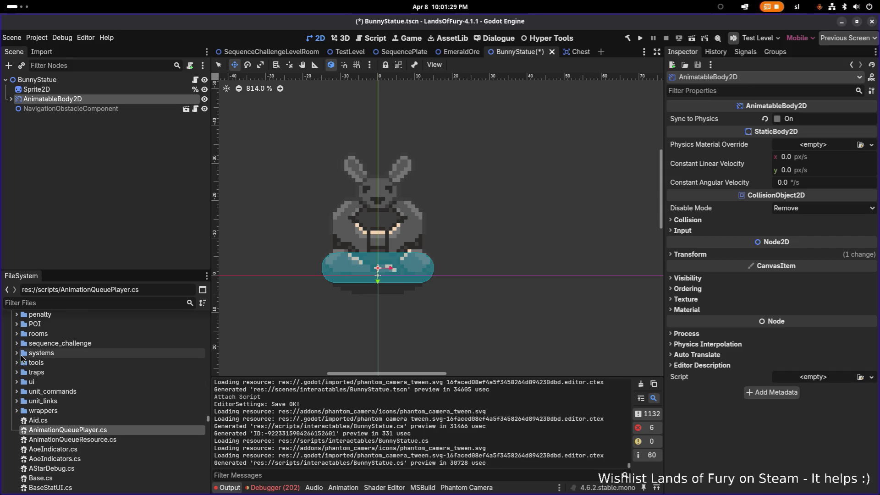
pyautogui.scroll(2, 63, 438)
pyautogui.scroll(-4, 64, 435)
pyautogui.click(74, 427)
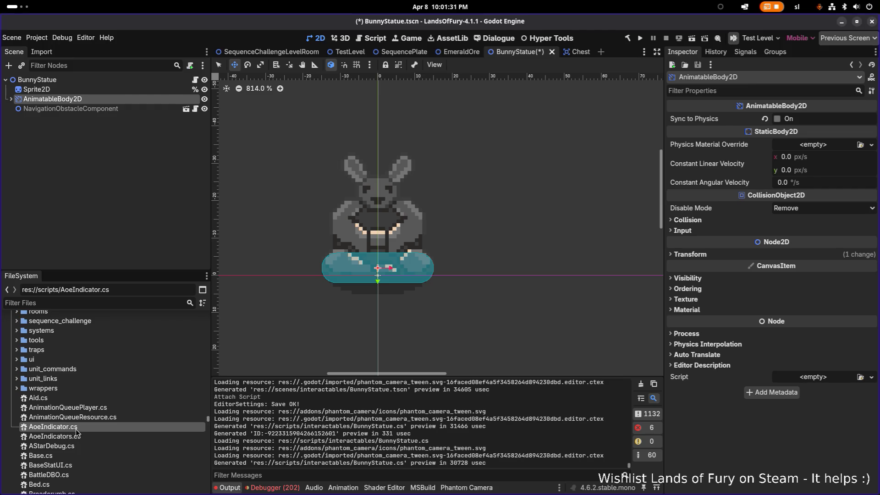
# - Choose Create New > Script from AoeIndicator.cs's context menu
pyautogui.rightClick(74, 433)
pyautogui.moveTo(149, 392)
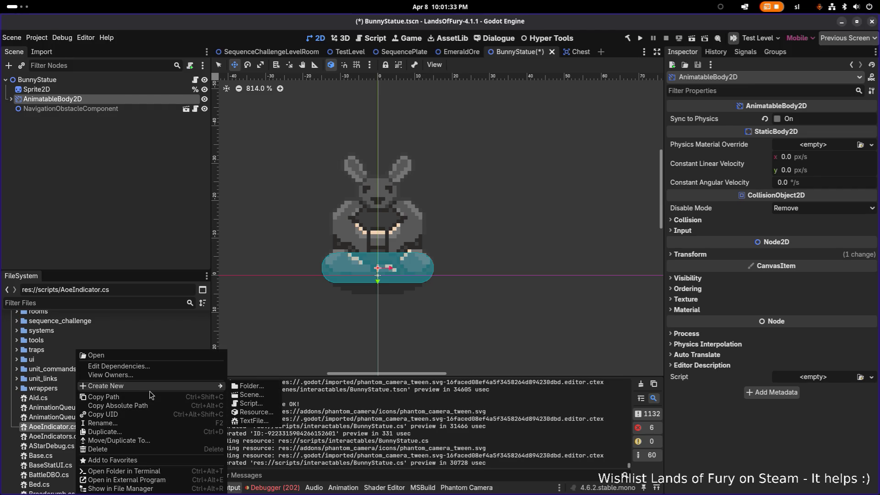
pyautogui.click(261, 403)
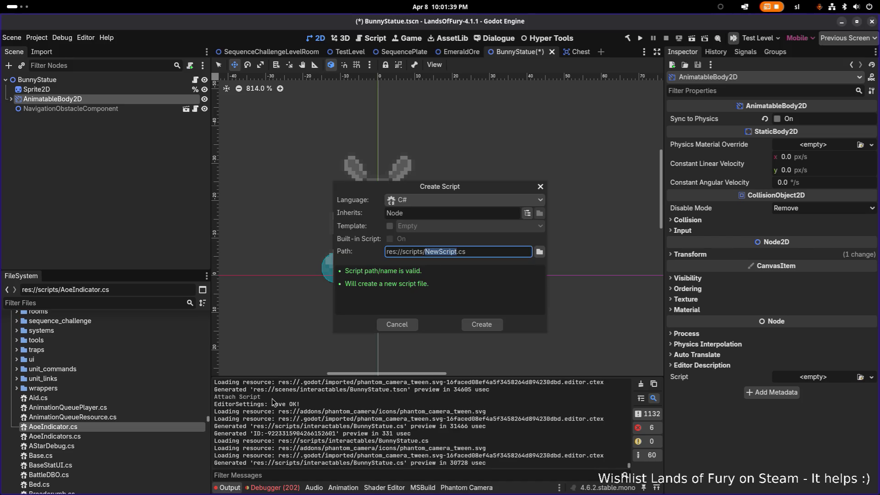
# - Set the script path to res://scripts/RiskDial.cs and create it
pyautogui.write('Dial')
pyautogui.press('BackSpace')
pyautogui.press('BackSpace')
pyautogui.press('BackSpace')
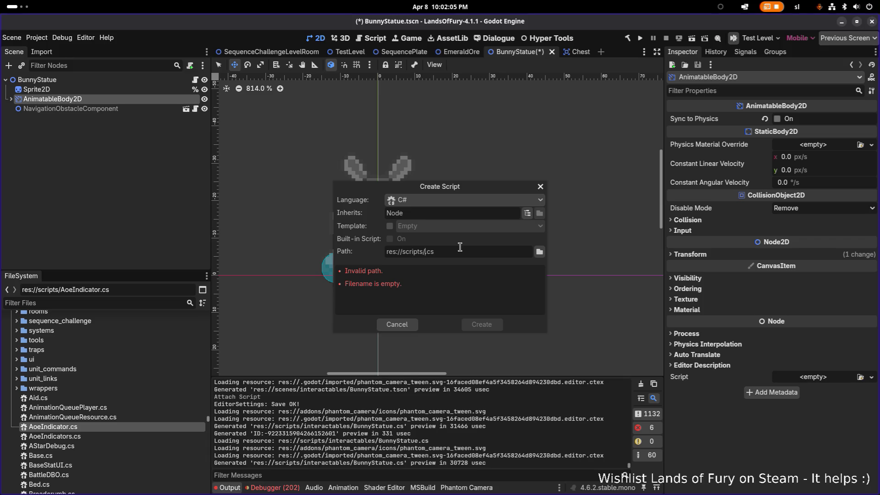
pyautogui.write('Risk')
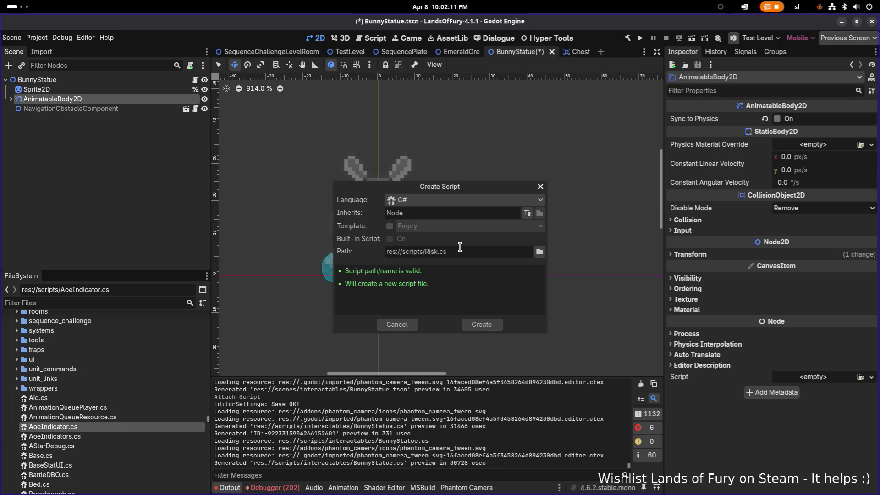
pyautogui.write('Dial')
pyautogui.press('BackSpace')
pyautogui.press('BackSpace')
pyautogui.press('BackSpace')
pyautogui.press('BackSpace')
pyautogui.write('skDial')
pyautogui.click(487, 323)
pyautogui.hotkey('alt', 'Tab')
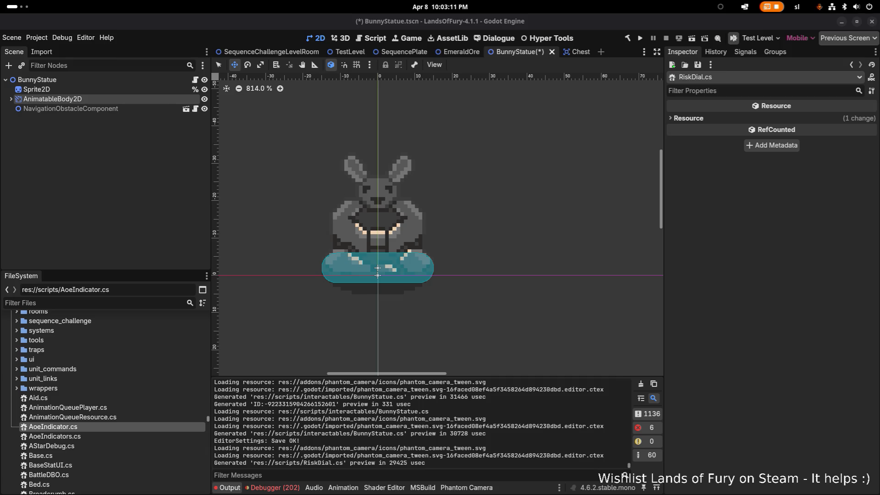
# - Make a new 2D scene, rename its root RiskDial, and save it as RiskDial.tscn
pyautogui.click(12, 39)
pyautogui.click(79, 58)
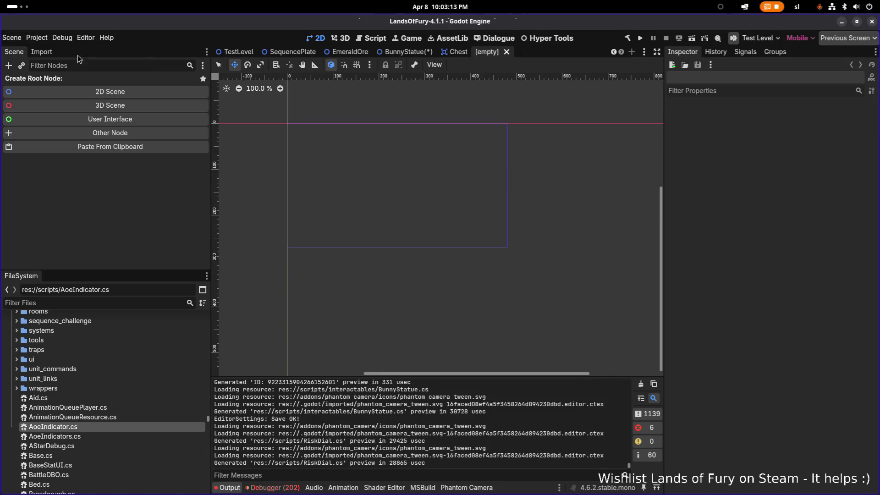
pyautogui.click(92, 93)
pyautogui.doubleClick(77, 84)
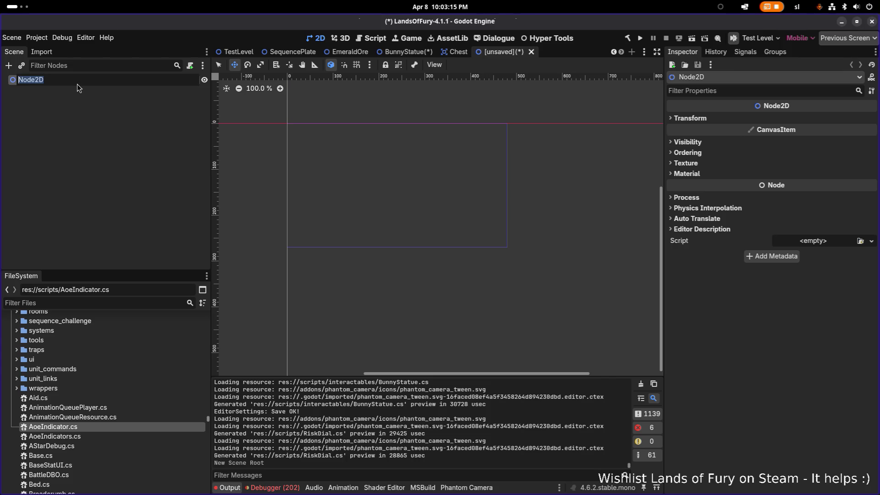
pyautogui.write('RiskDial')
pyautogui.press('Return')
pyautogui.hotkey('ctrl', 's')
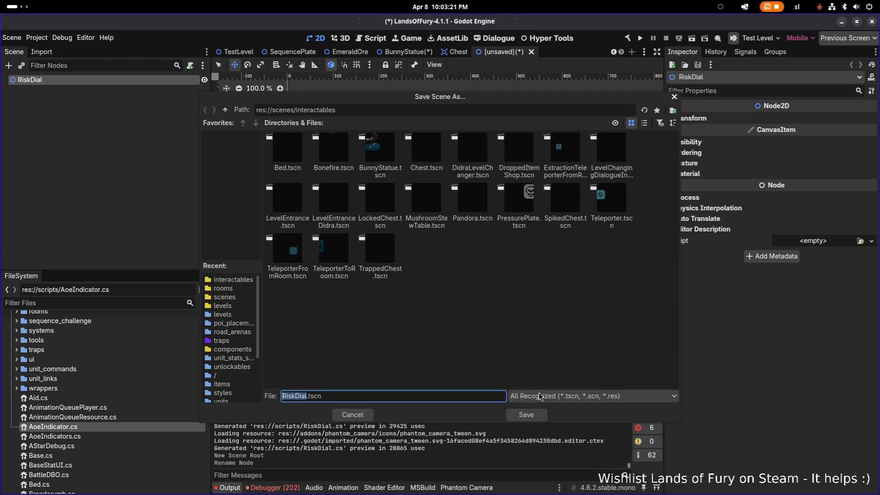
pyautogui.click(526, 415)
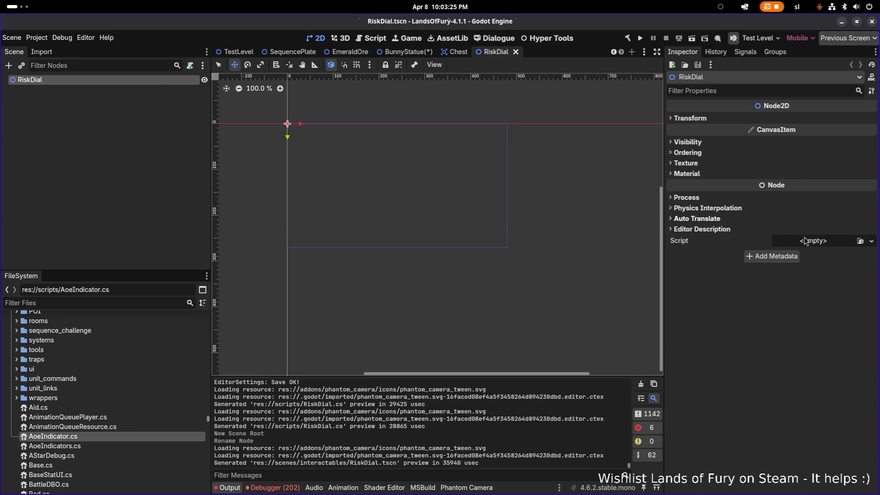
# - Load RiskDial.cs as the RiskDial root node's script
pyautogui.click(871, 240)
pyautogui.write('riskdial')
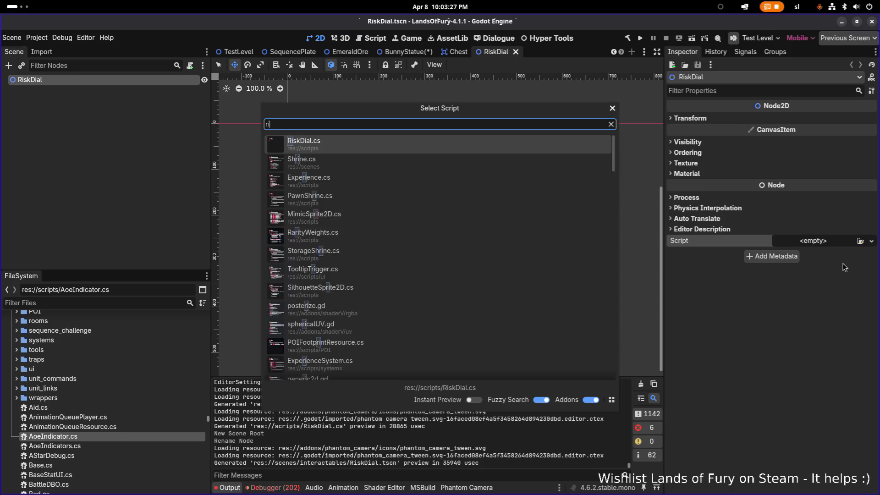
pyautogui.press('Return')
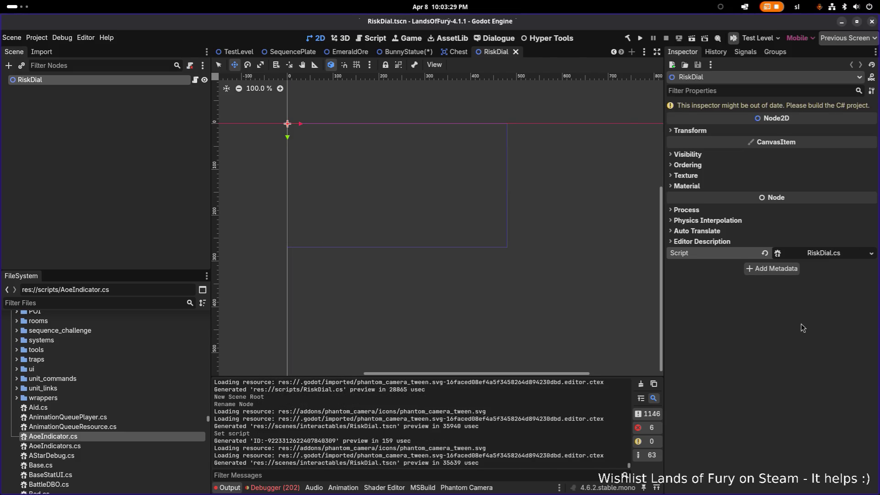
pyautogui.scroll(4, 282, 123)
pyautogui.scroll(20, 282, 123)
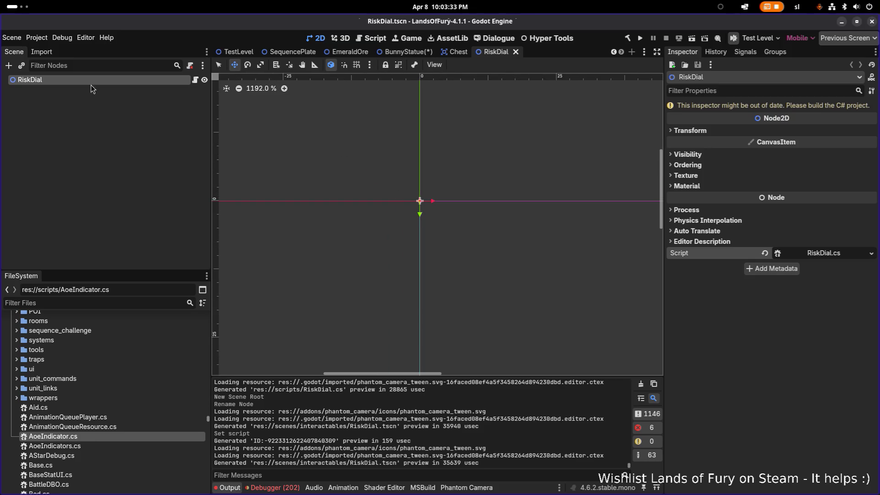
pyautogui.rightClick(109, 81)
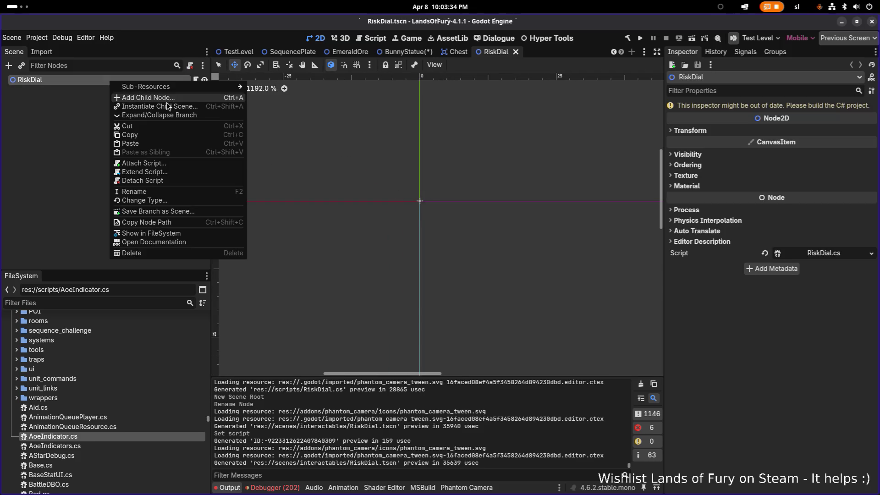
pyautogui.click(63, 101)
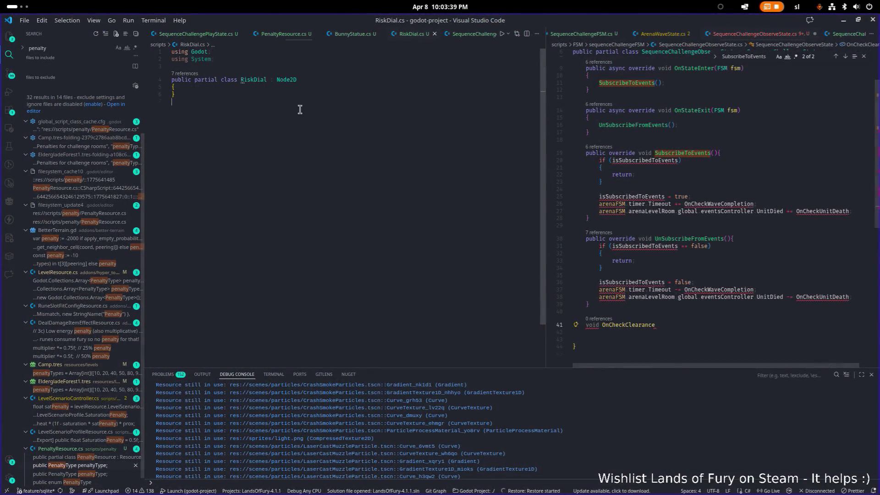
# - Add an [Export] line and begin a 'public' declaration inside the RiskDial class
pyautogui.press('Return')
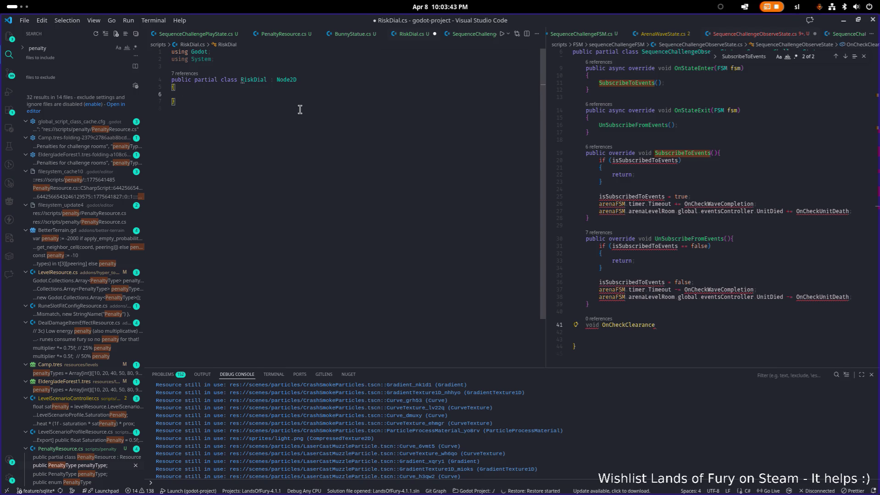
pyautogui.write('[')
pyautogui.write('Export]')
pyautogui.press('Return')
pyautogui.write('public')
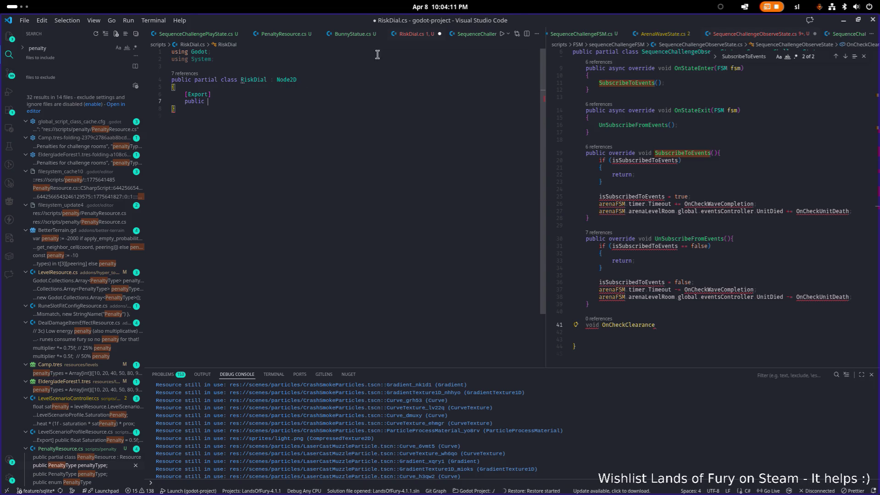
pyautogui.hotkey('alt', 'Tab')
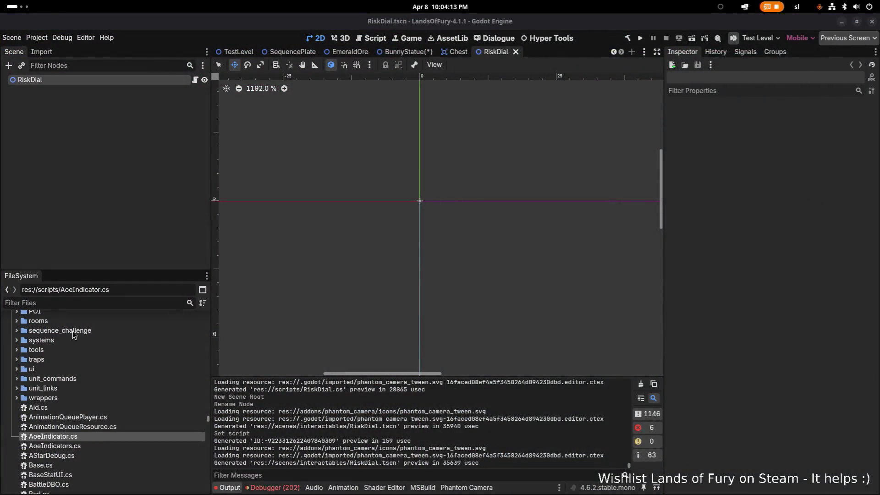
# - Create a new folder named dials inside res://scripts
pyautogui.click(84, 425)
pyautogui.rightClick(93, 408)
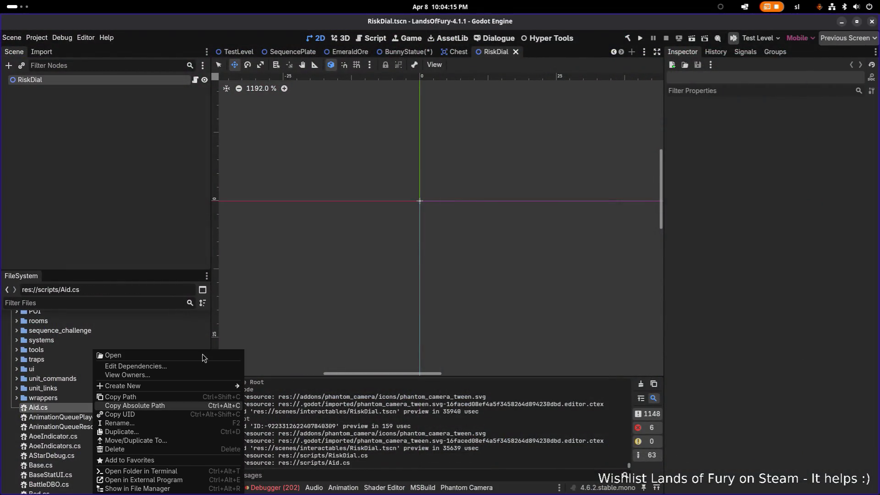
pyautogui.moveTo(197, 386)
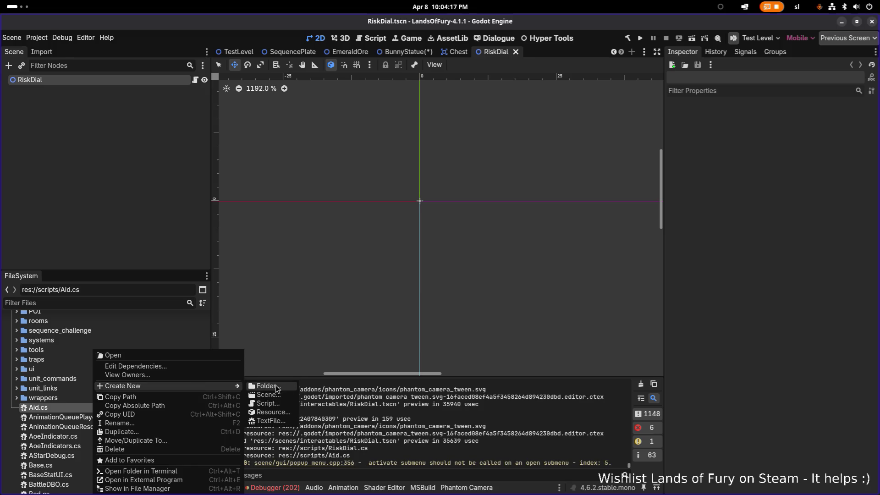
pyautogui.click(275, 387)
pyautogui.write('dials')
pyautogui.press('Return')
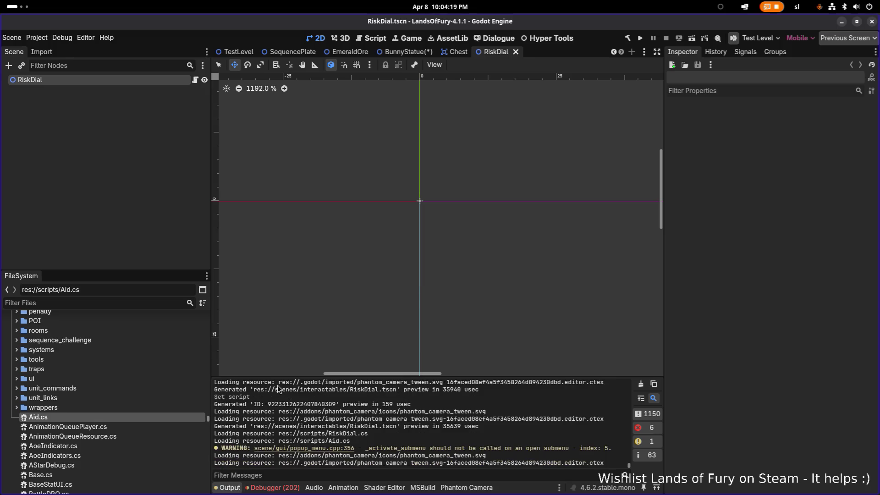
# - Filter by 'dial' and move RiskDial.cs into the scripts/dials folder
pyautogui.scroll(2, 133, 384)
pyautogui.click(118, 303)
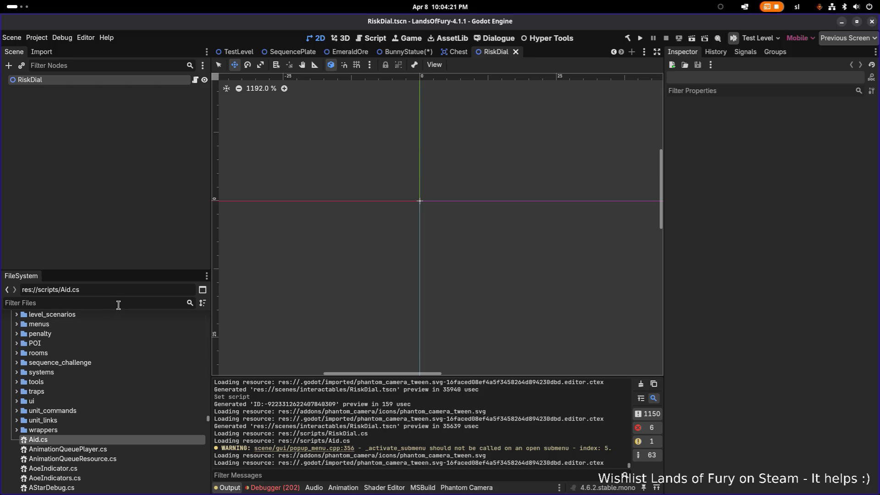
pyautogui.write('dial')
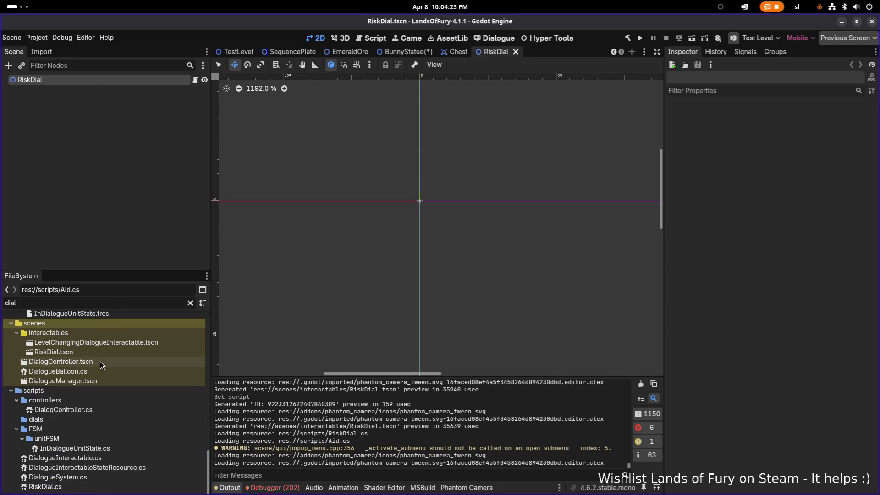
pyautogui.rightClick(78, 488)
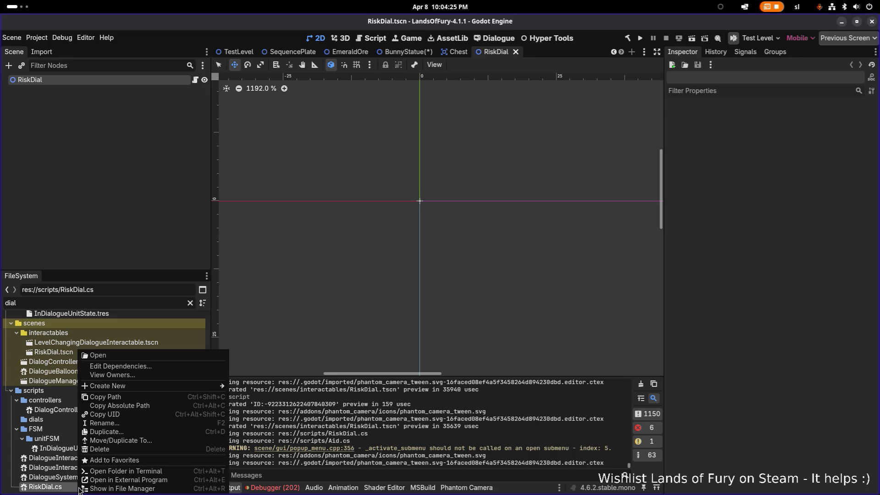
pyautogui.click(160, 440)
pyautogui.scroll(-2, 293, 309)
pyautogui.scroll(-3, 315, 307)
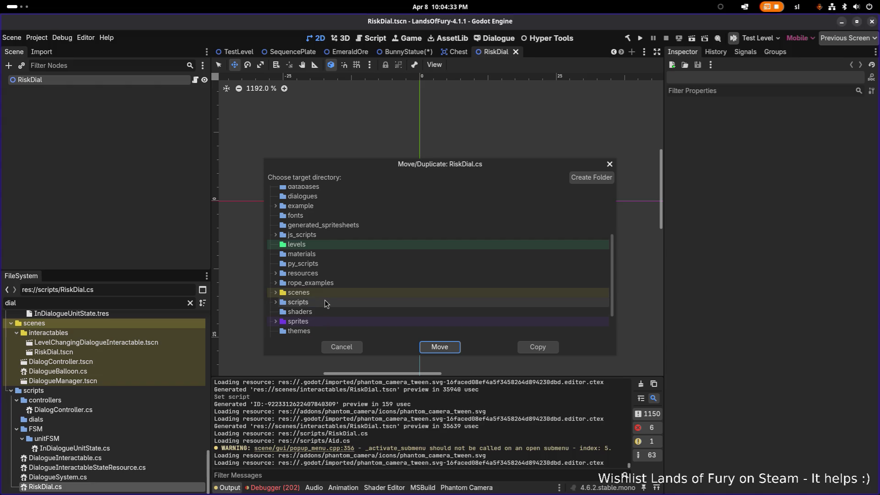
pyautogui.scroll(-2, 324, 300)
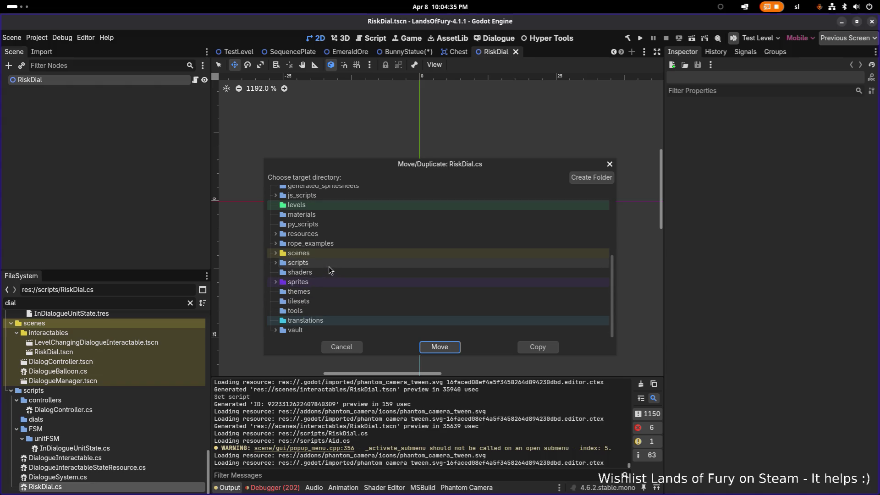
pyautogui.scroll(7, 325, 274)
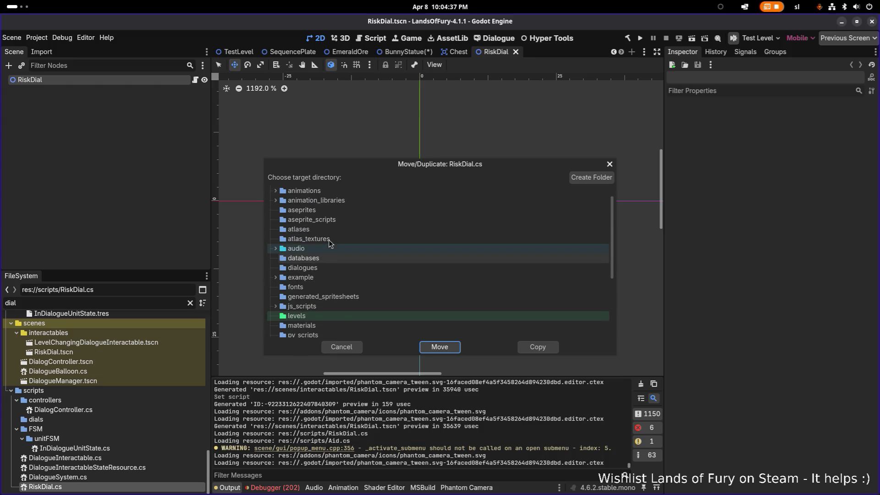
pyautogui.scroll(-5, 326, 255)
pyautogui.click(316, 302)
pyautogui.scroll(-5, 326, 295)
pyautogui.click(326, 297)
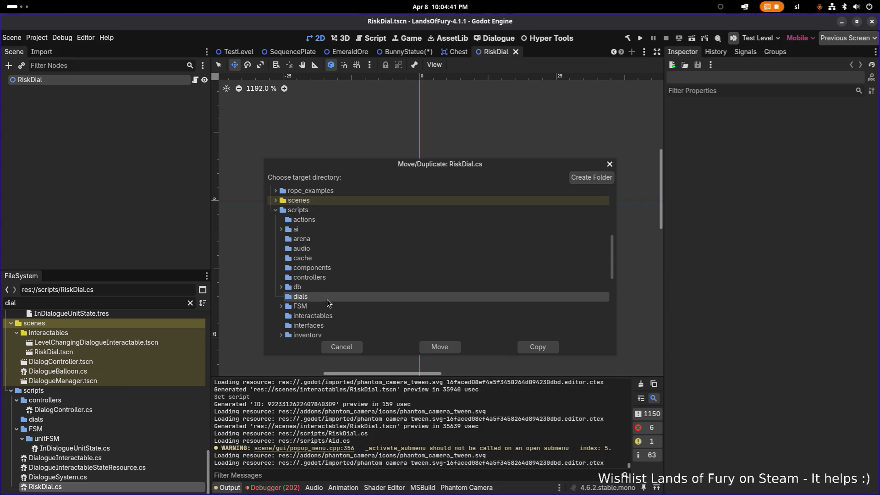
pyautogui.click(439, 347)
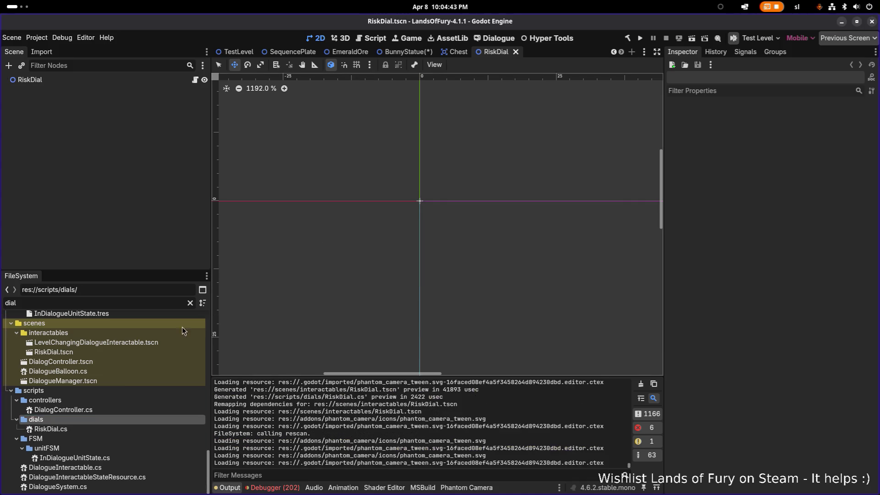
# - Select RiskDial.cs in scripts/dials and bring up its file actions
pyautogui.click(90, 427)
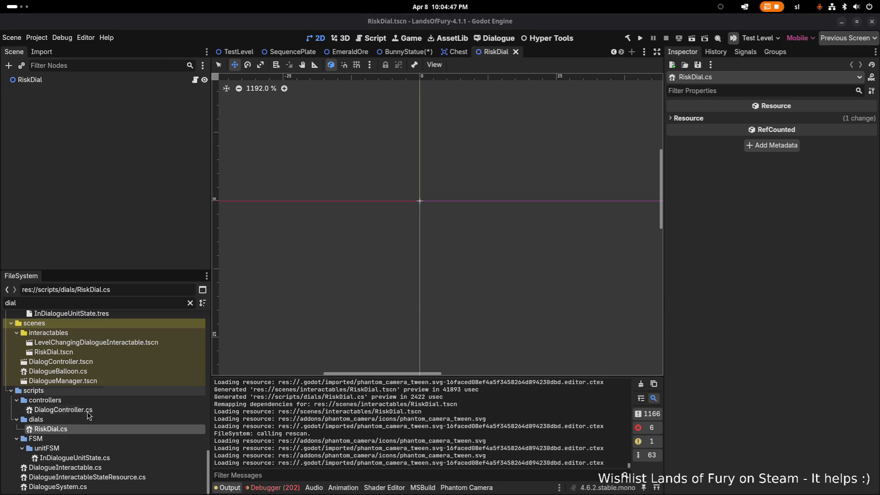
pyautogui.click(96, 423)
pyautogui.click(102, 429)
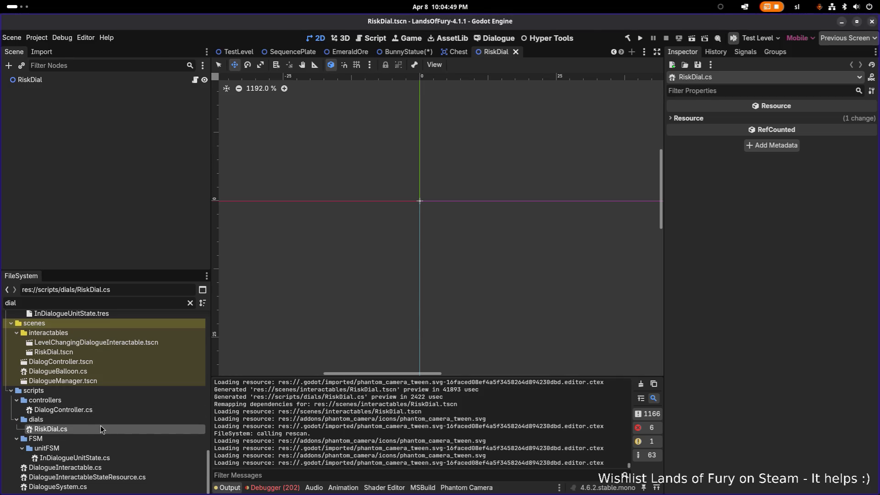
pyautogui.rightClick(87, 427)
pyautogui.moveTo(167, 387)
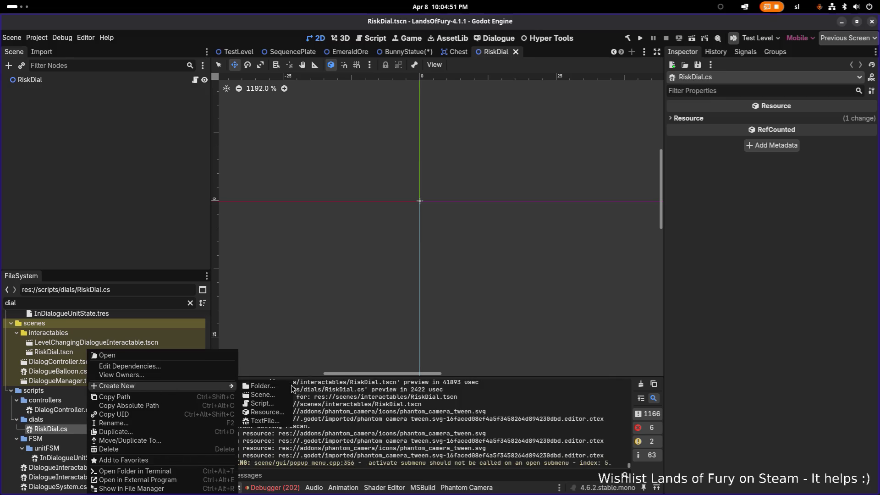
# - Create a Node2D-based C# script named Dial.cs in res://scripts/dials
pyautogui.click(274, 404)
pyautogui.write('Dial')
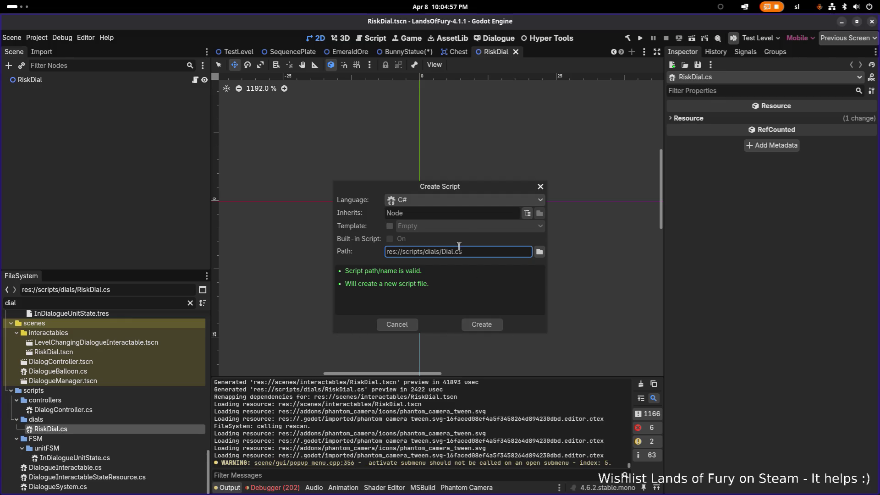
pyautogui.click(486, 328)
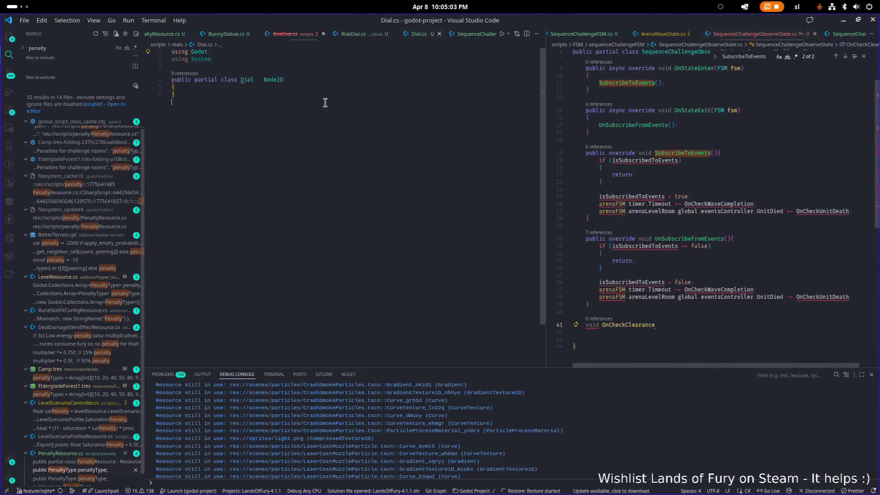
# - Close the stale RiskDial.cs tab without saving and restore its saved state
pyautogui.click(323, 33)
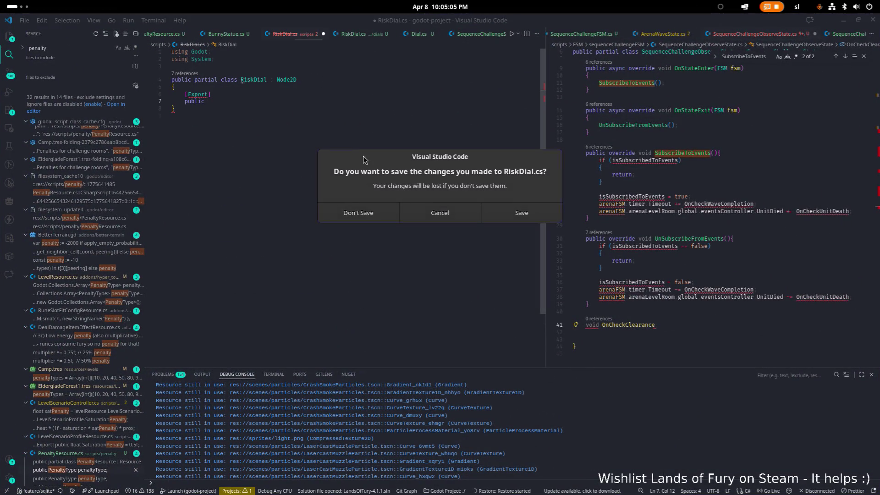
pyautogui.click(360, 212)
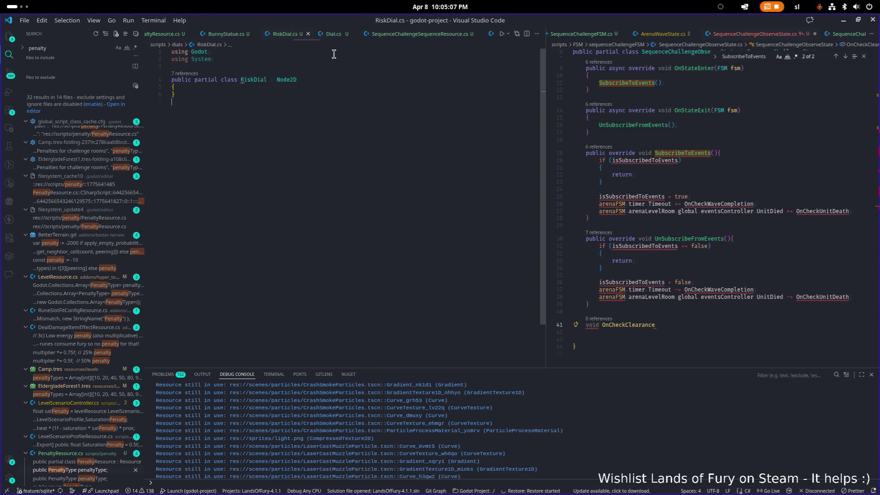
pyautogui.click(287, 80)
pyautogui.write('Dial')
pyautogui.press('Return')
pyautogui.click(340, 101)
pyautogui.hotkey('ctrl', 's')
# - In Dial.cs, add a blank line in the class body, save, and begin a public member
pyautogui.hotkey('ctrl', 'pagedown')
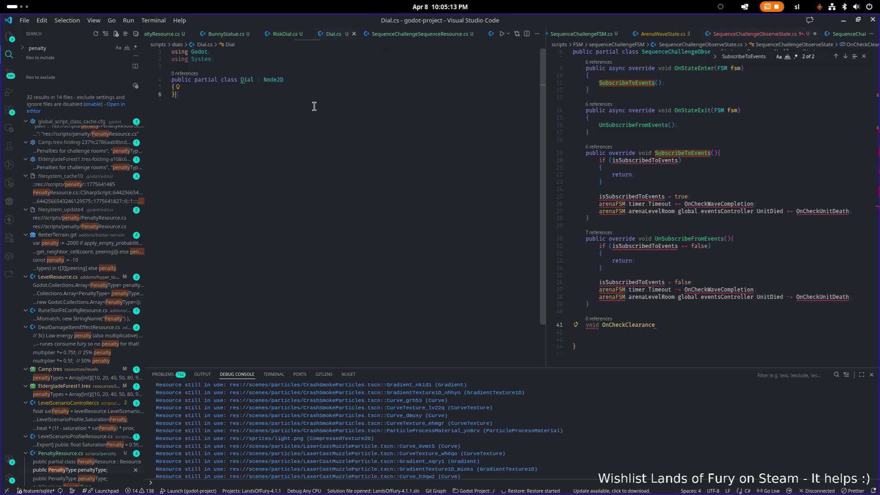
pyautogui.click(303, 87)
pyautogui.press('Return')
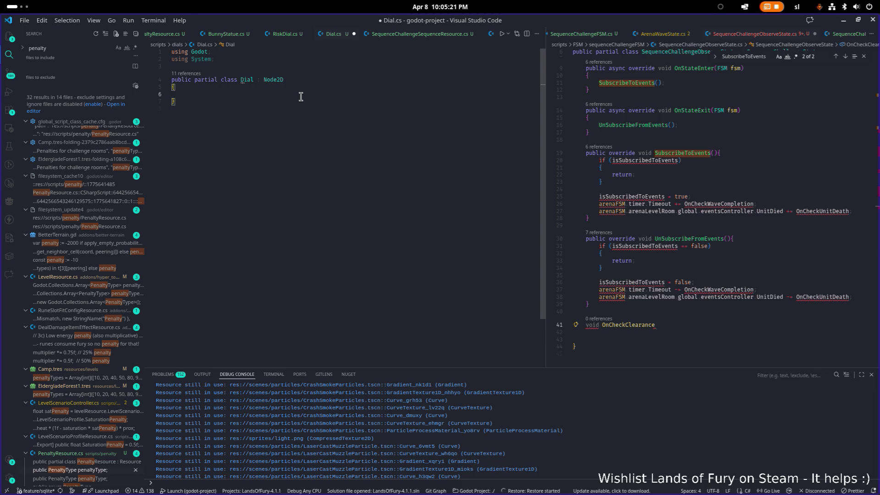
pyautogui.hotkey('ctrl', 's')
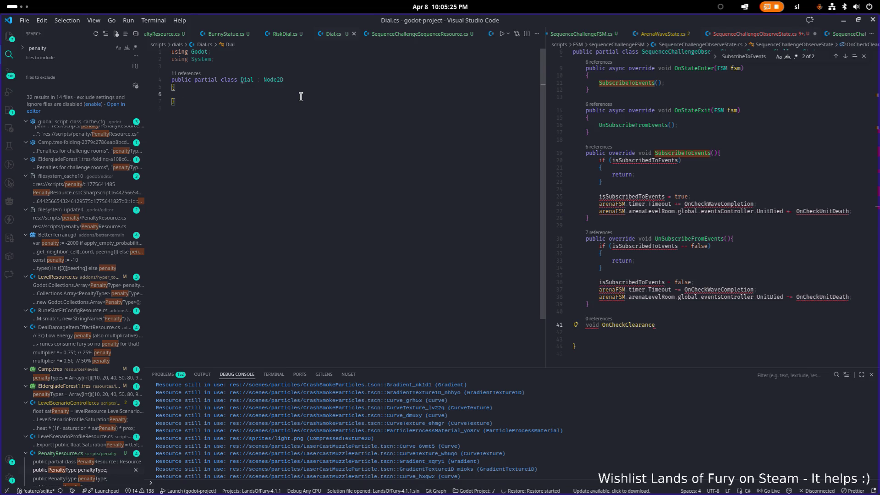
pyautogui.press('Return')
pyautogui.write('p')
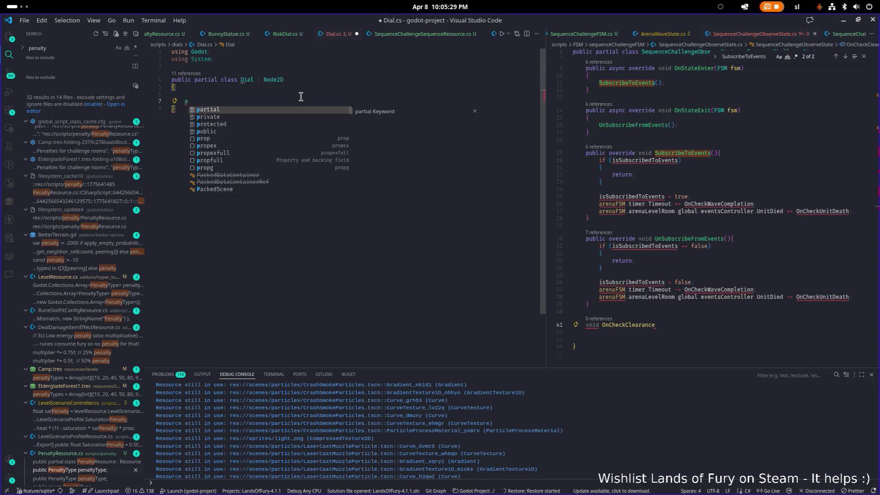
pyautogui.write('ubli')
pyautogui.press('Tab')
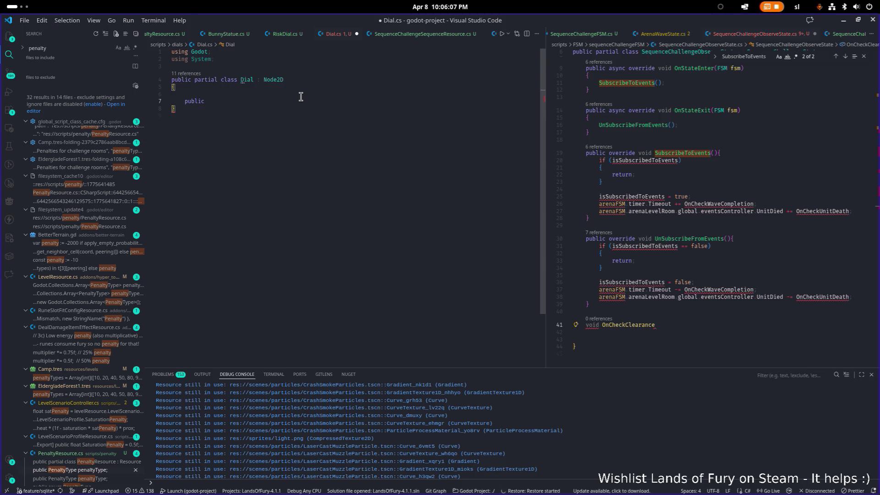
# - Close Dial.cs, discarding its unsaved edits, and return to Godot
pyautogui.click(357, 36)
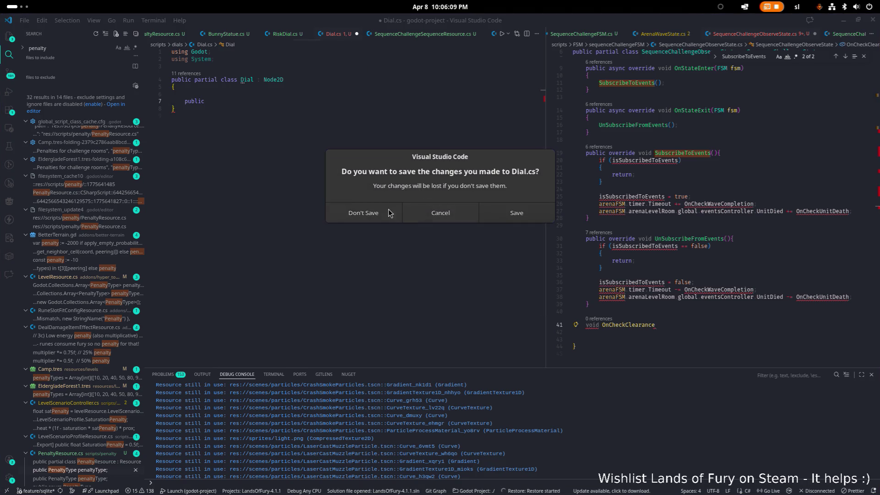
pyautogui.click(373, 212)
pyautogui.hotkey('alt', 'Tab')
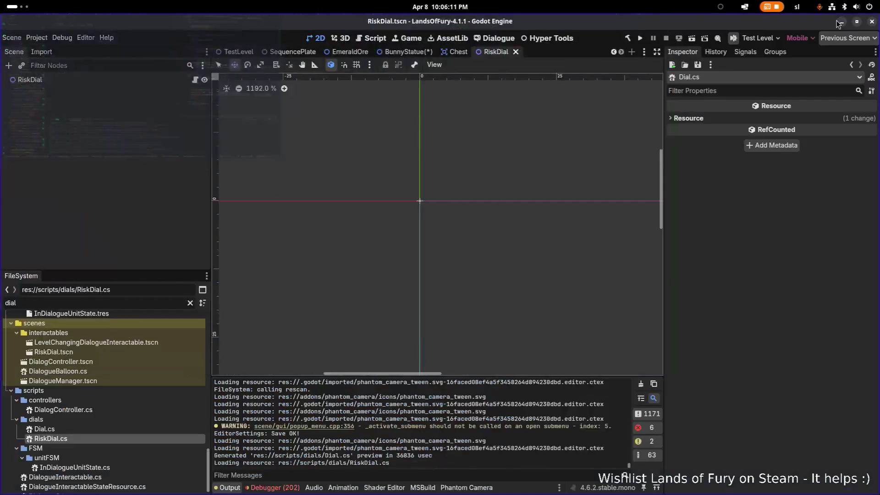
# - Create a new C# script RewardDial.cs inheriting Node2D in the dials folder
pyautogui.rightClick(106, 428)
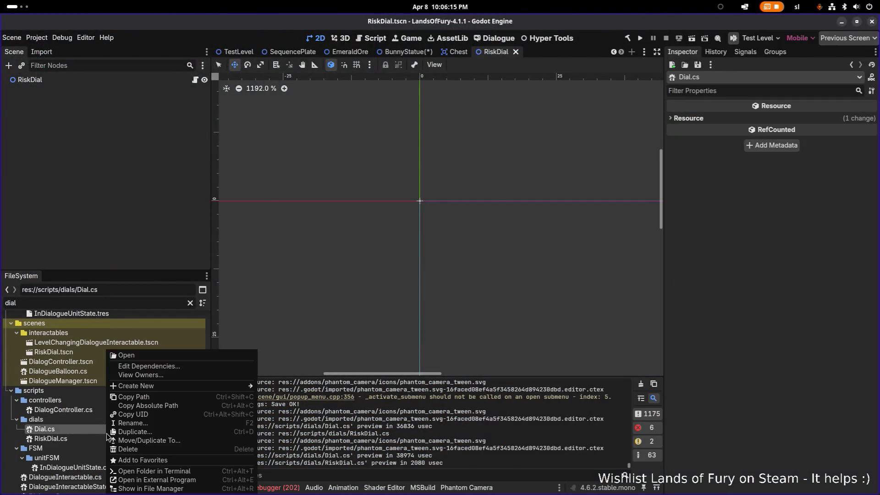
pyautogui.moveTo(199, 387)
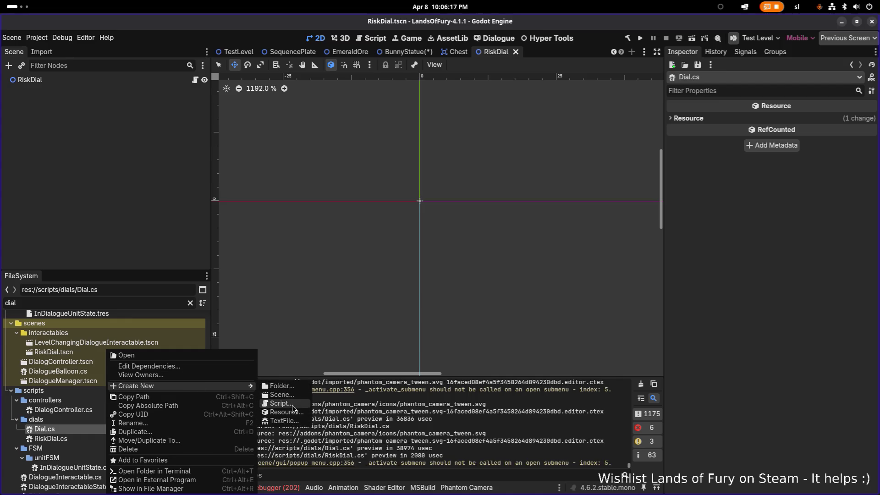
pyautogui.click(295, 404)
pyautogui.write('RewardDial')
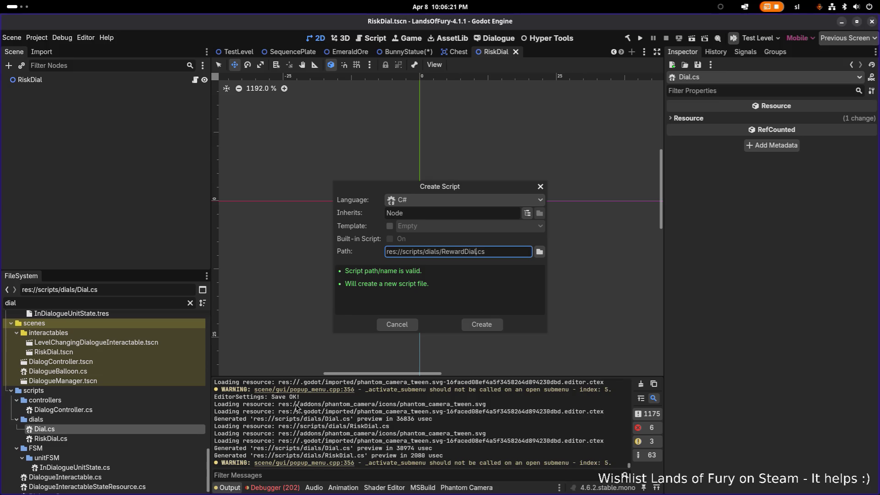
pyautogui.click(446, 214)
pyautogui.write('2D')
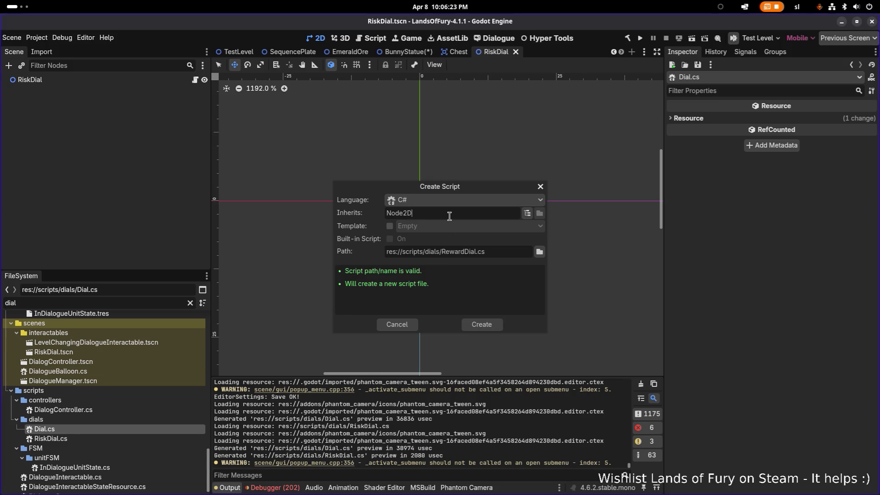
pyautogui.press('Return')
pyautogui.hotkey('alt', 'Tab')
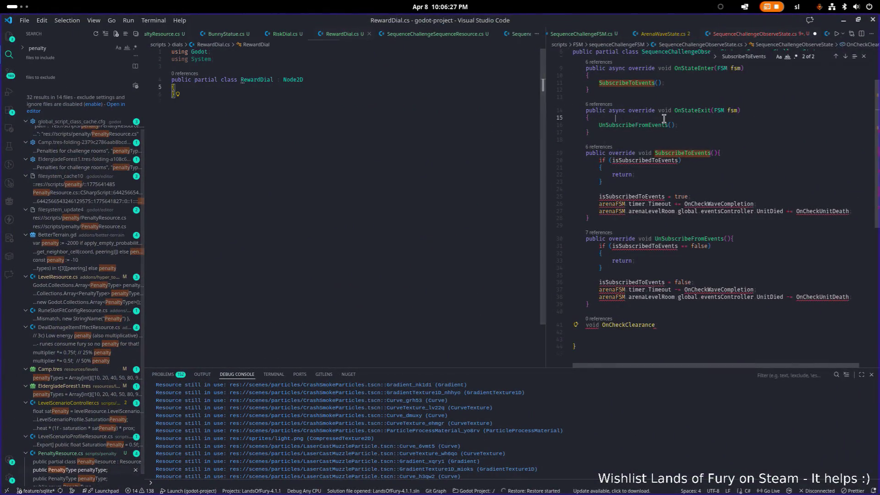
# - Open Dial.cs in Visual Studio Code beside RewardDial.cs, then return to Godot
pyautogui.hotkey('ctrl', 'p')
pyautogui.write('Dial')
pyautogui.press('Return')
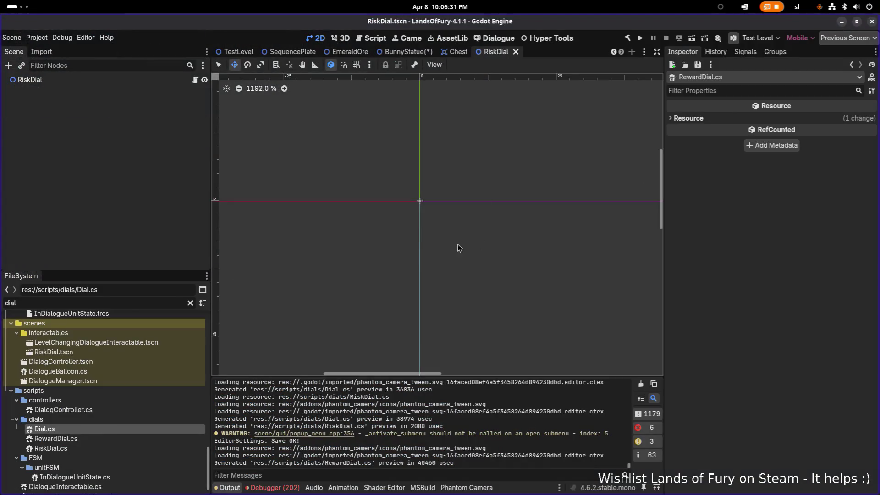
pyautogui.click(843, 21)
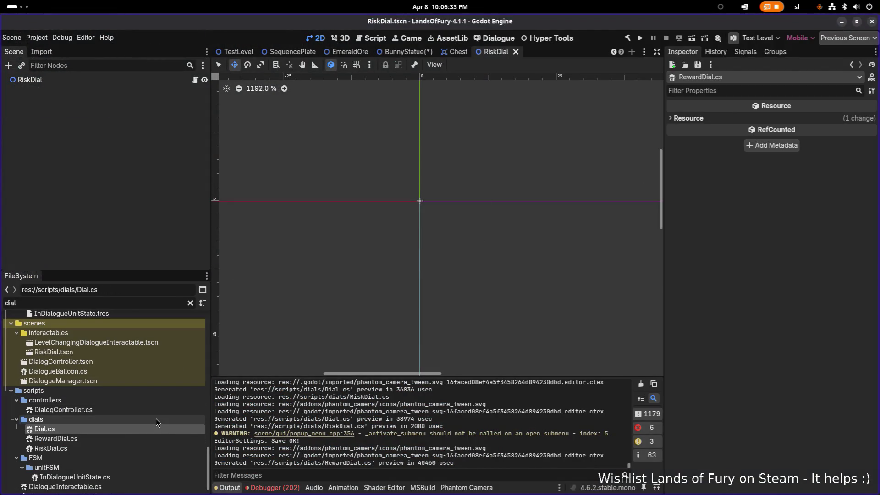
# - Delete Dial.cs and RiskDial.cs from scripts/dials, confirming each removal
pyautogui.press('Delete')
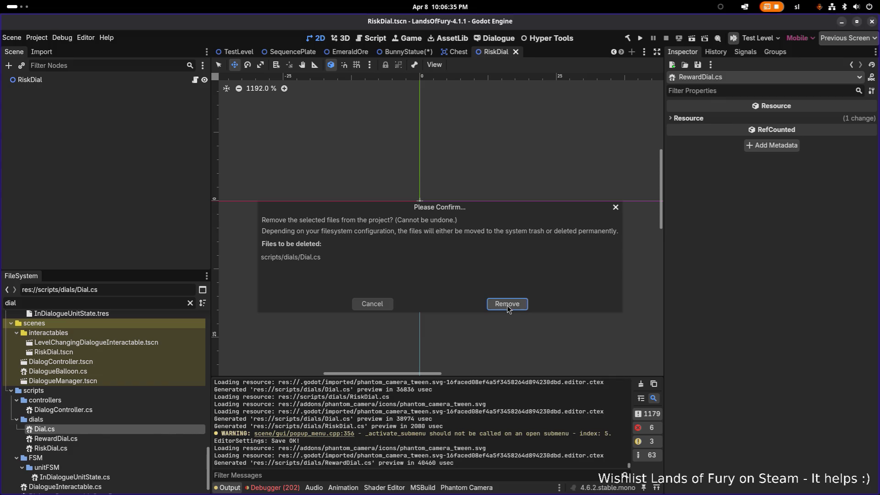
pyautogui.click(513, 305)
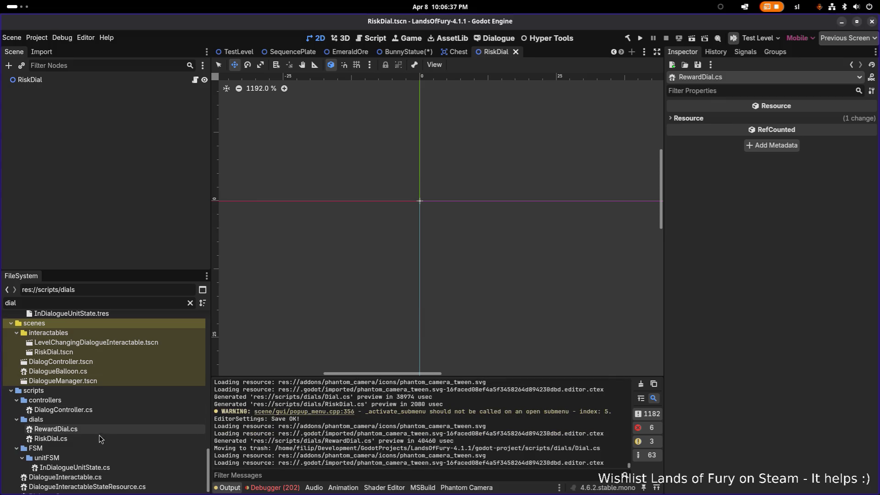
pyautogui.click(99, 435)
pyautogui.press('Delete')
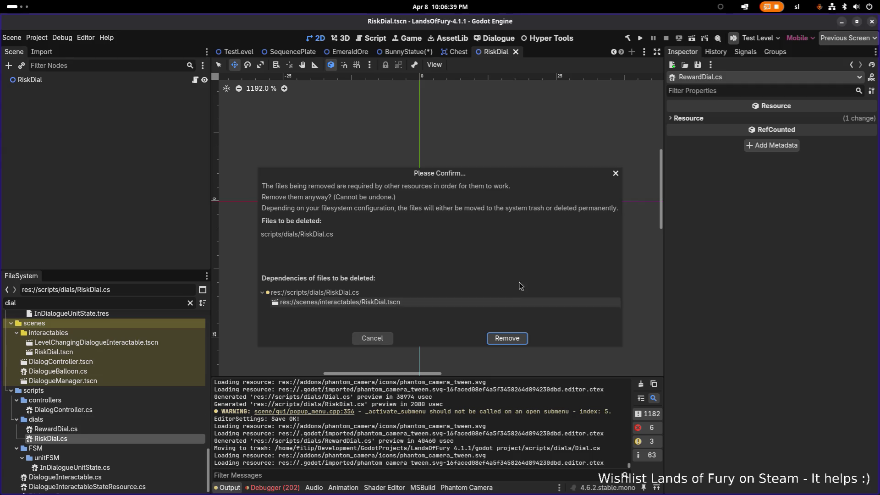
pyautogui.click(506, 337)
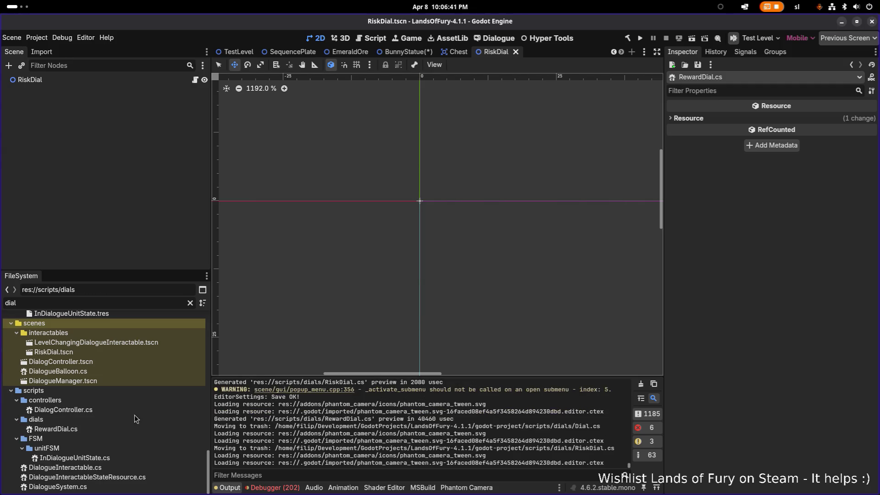
pyautogui.rightClick(94, 428)
# - Create RewardDialEntryResource.cs inheriting Resource in scripts/dials
pyautogui.moveTo(190, 387)
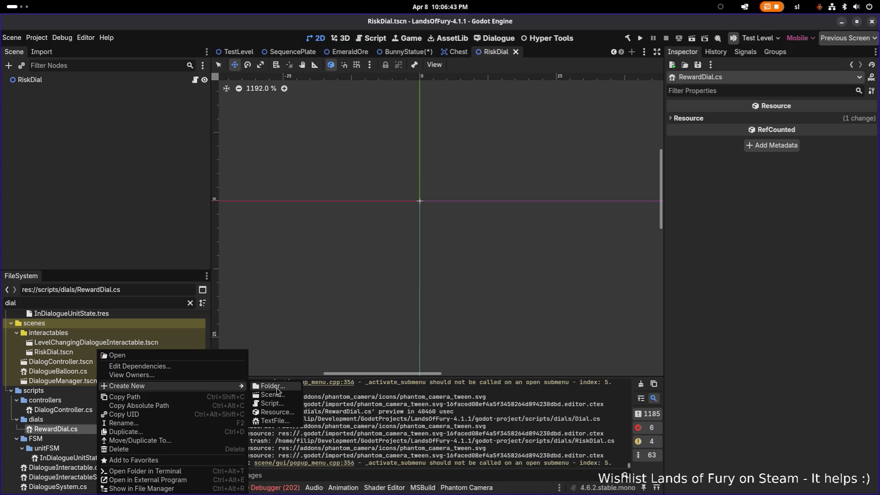
pyautogui.click(287, 404)
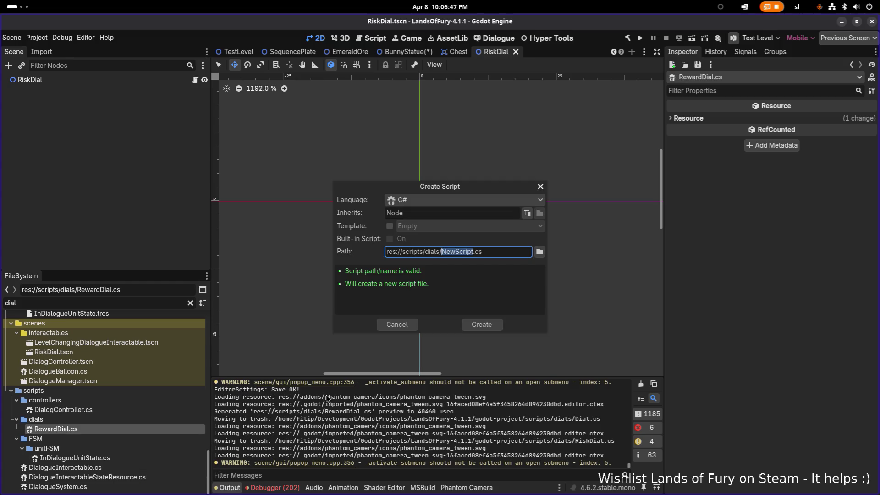
pyautogui.write('Re')
pyautogui.write('ward')
pyautogui.write('DialReso')
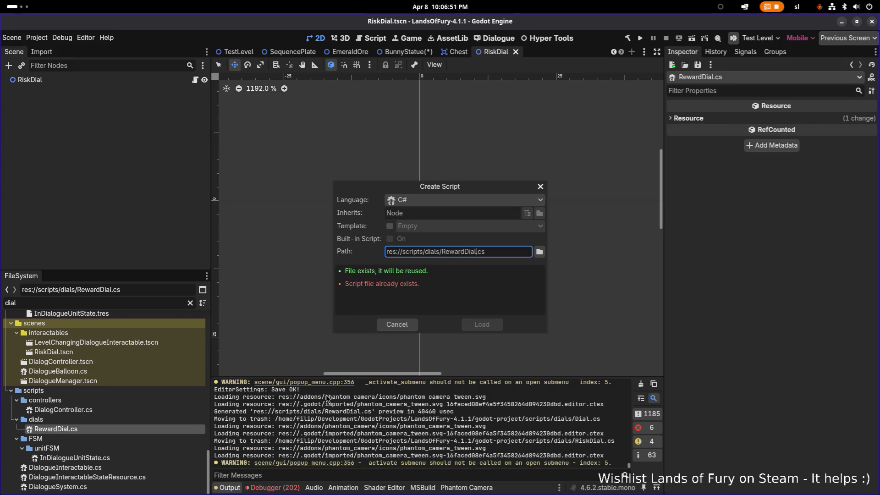
pyautogui.write('urce')
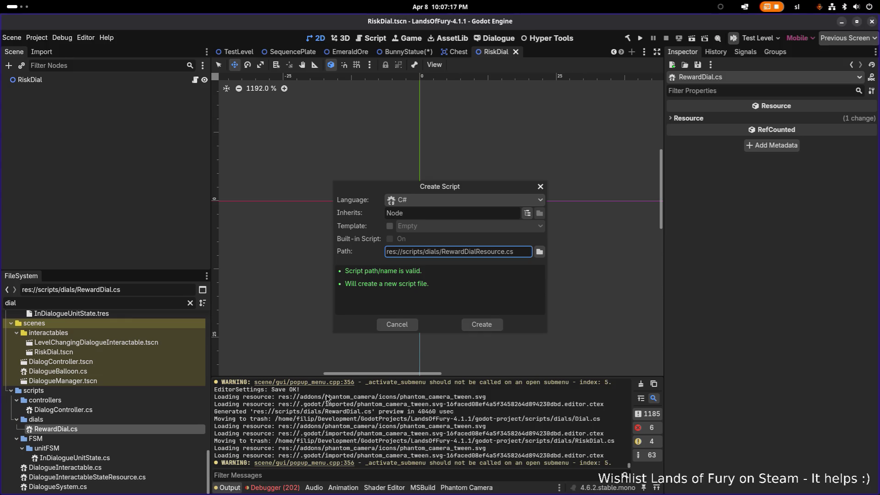
pyautogui.write('Entry')
pyautogui.hotkey('shift', 'Tab')
pyautogui.hotkey('shift', 'Tab')
pyautogui.hotkey('shift', 'Tab')
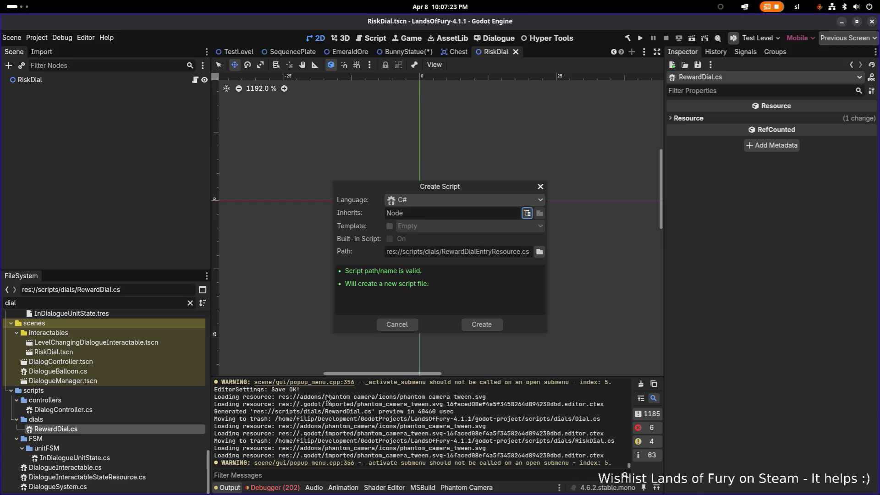
pyautogui.write('Resource')
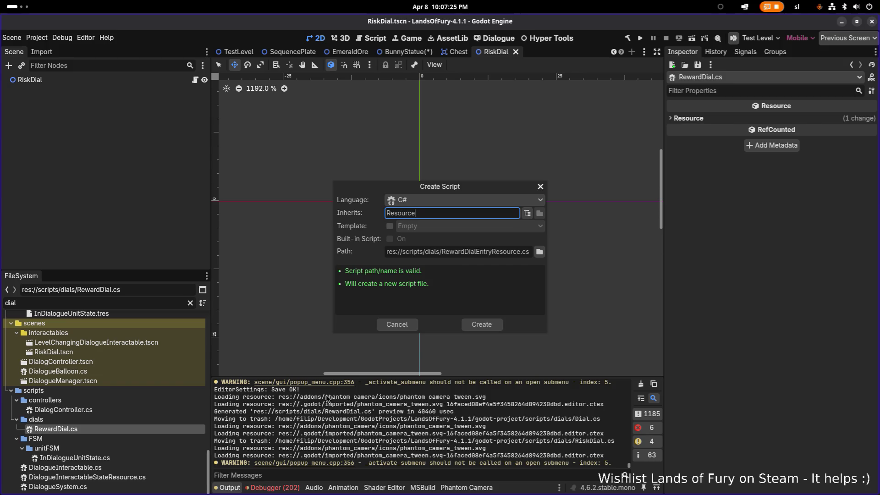
pyautogui.press('Return')
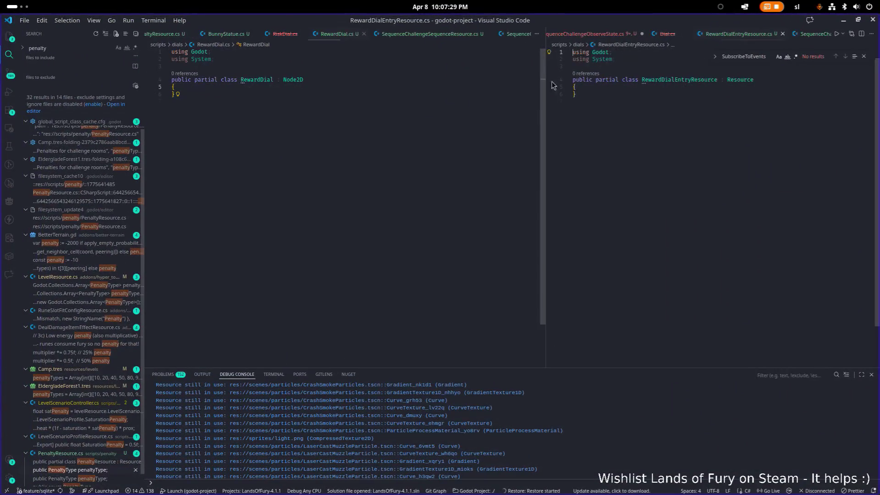
# - Add [Tool] and [GlobalClass] attributes above the RewardDialEntryResource class and save
pyautogui.press('Return')
pyautogui.write('[Tool]')
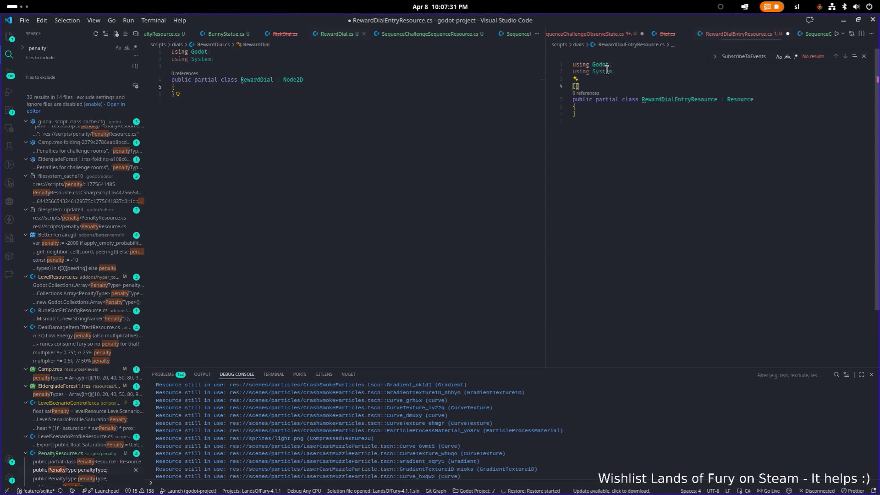
pyautogui.press('Return')
pyautogui.write('[Glo')
pyautogui.press('Tab')
pyautogui.press('Down')
pyautogui.press('Down')
pyautogui.press('Down')
pyautogui.press('Return')
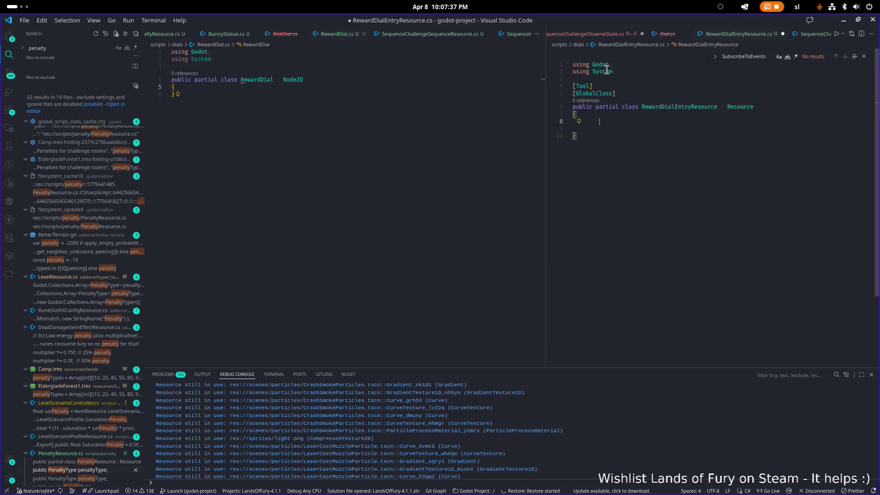
pyautogui.hotkey('ctrl', 's')
# - Declare an [Export] PenaltyType penaltyType field in the class body, then return to Godot
pyautogui.write('[Expo')
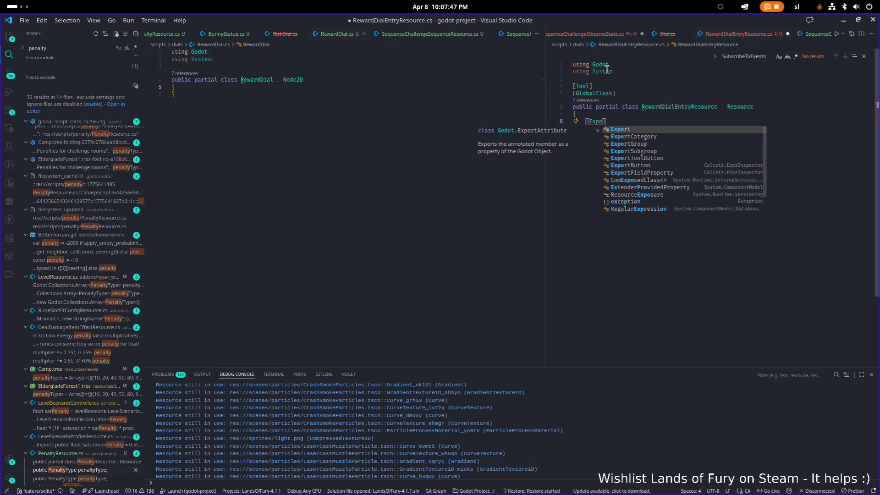
pyautogui.press('Tab')
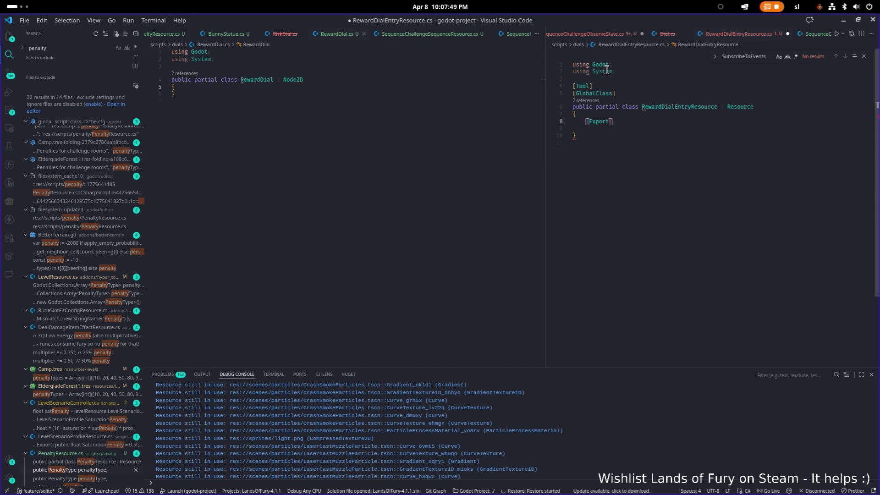
pyautogui.press('Return')
pyautogui.write('Penal')
pyautogui.press('Tab')
pyautogui.press('BackSpace')
pyautogui.press('BackSpace')
pyautogui.press('BackSpace')
pyautogui.write('Typ')
pyautogui.press('Tab')
pyautogui.write('pen')
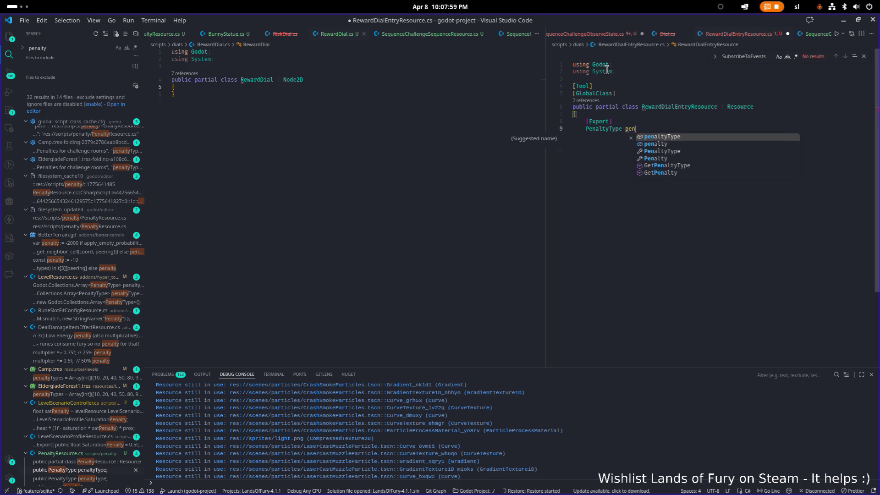
pyautogui.press('Tab')
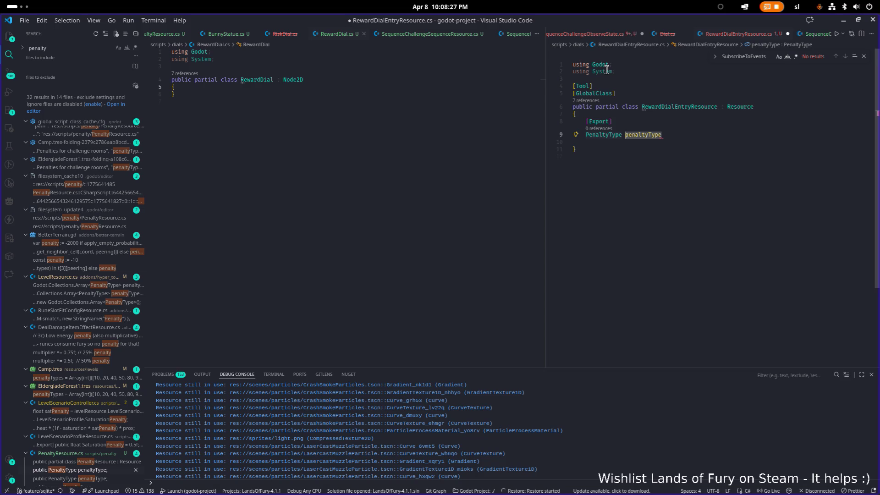
pyautogui.click(681, 135)
pyautogui.hotkey('alt', 'Tab')
pyautogui.click(136, 430)
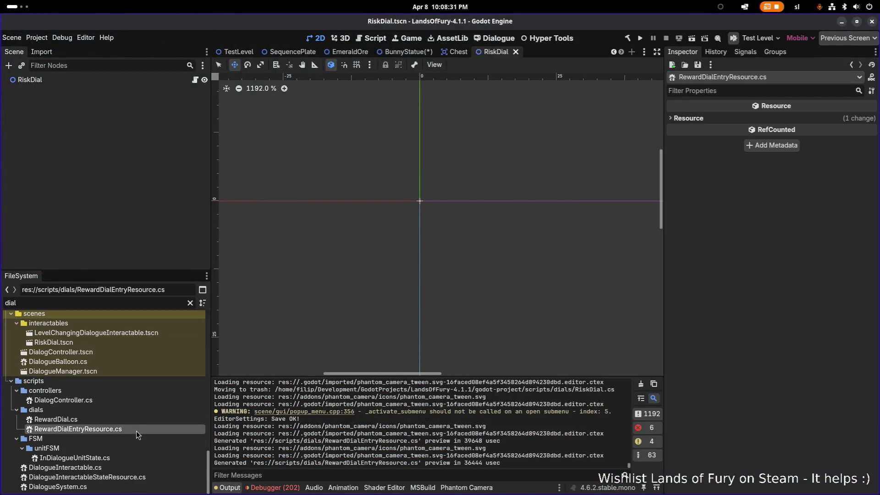
# - Create a new script RewardDialPenaltyEntryResource.cs in the dials folder
pyautogui.rightClick(145, 428)
pyautogui.moveTo(242, 386)
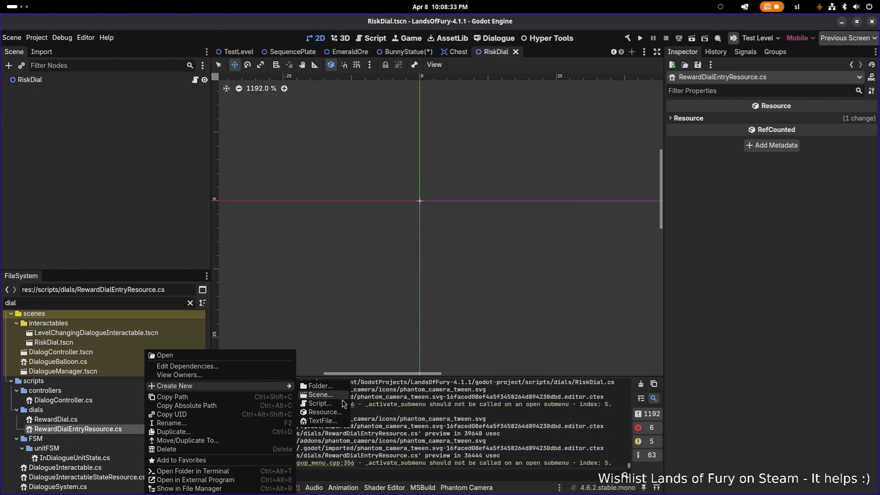
pyautogui.click(346, 404)
pyautogui.write('RewardDial')
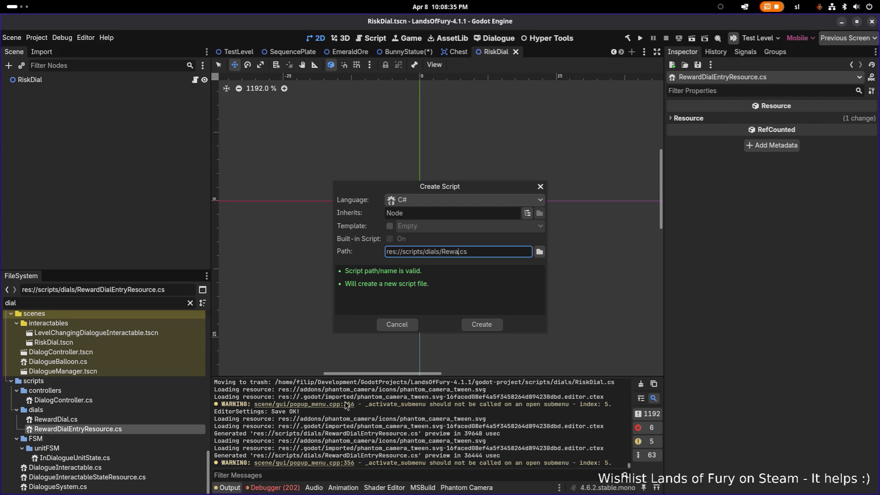
pyautogui.write('PenaltyEn')
pyautogui.write('tryResource')
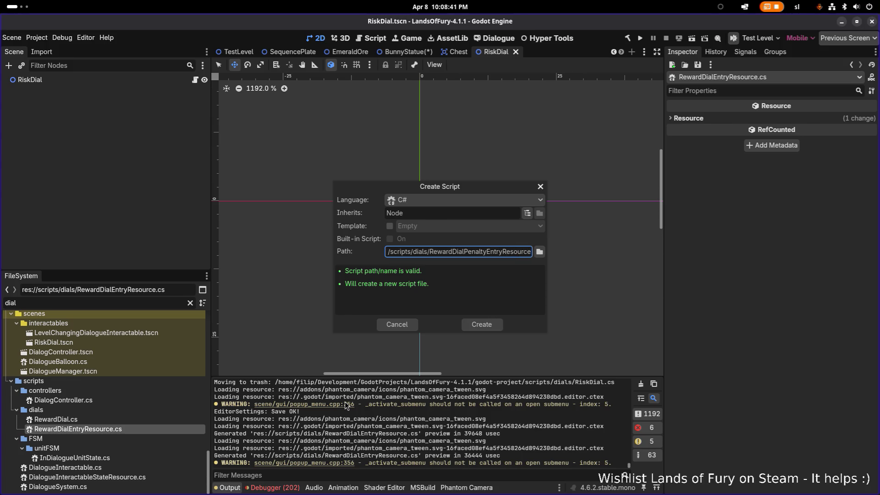
pyautogui.press('Return')
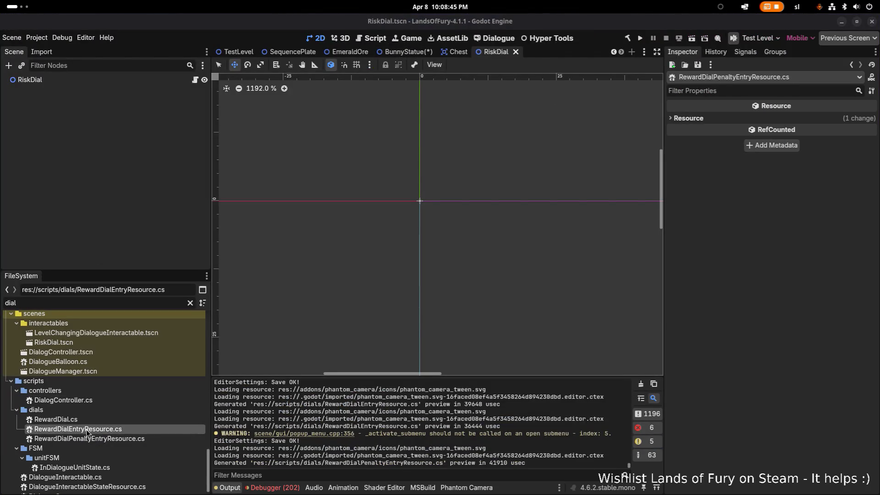
# - Start another new script, naming it RewardDialNum.cs, then switch to Visual Studio Code
pyautogui.rightClick(109, 437)
pyautogui.click(190, 385)
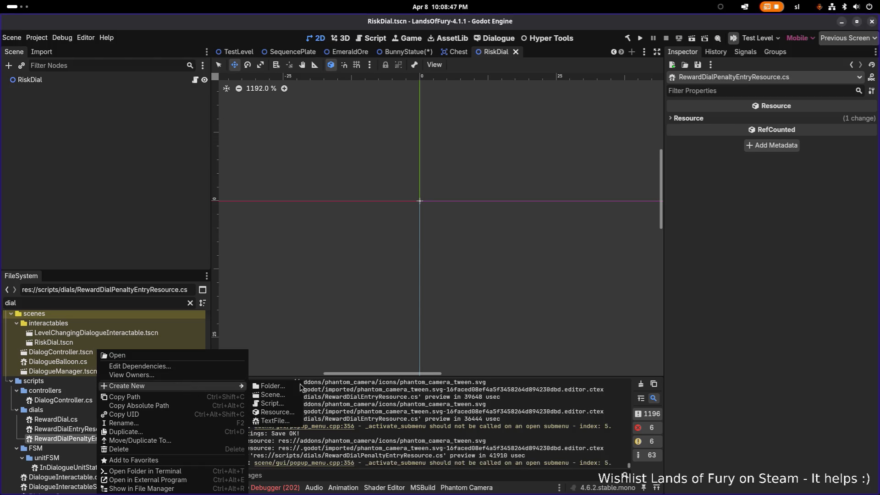
pyautogui.click(296, 407)
pyautogui.write('Rewar')
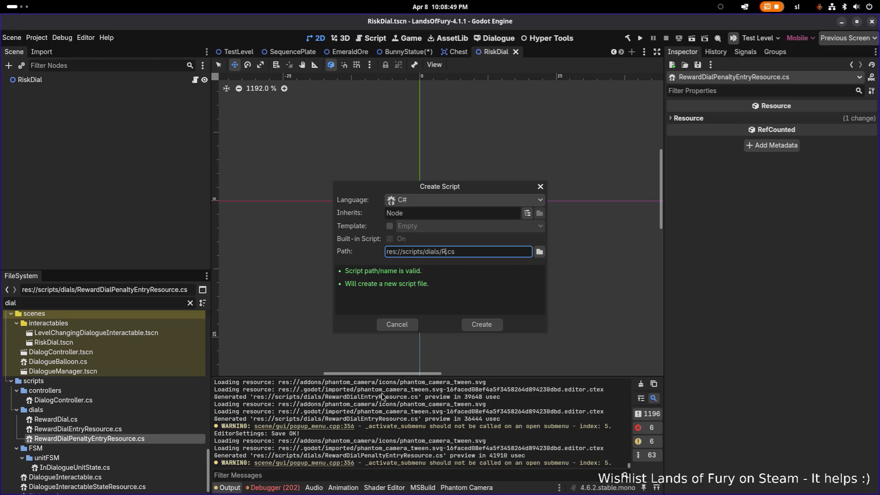
pyautogui.write('dDial')
pyautogui.write('Difficulty')
pyautogui.press('BackSpace')
pyautogui.press('BackSpace')
pyautogui.press('BackSpace')
pyautogui.press('BackSpace')
pyautogui.press('BackSpace')
pyautogui.press('BackSpace')
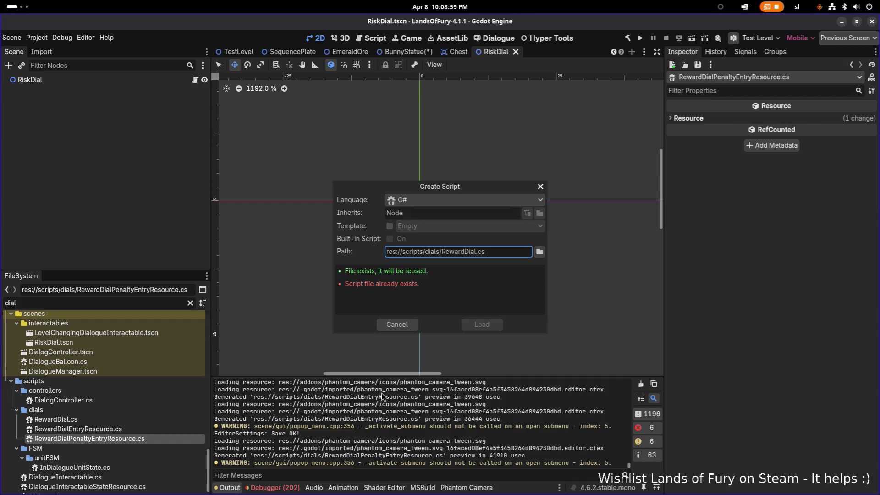
pyautogui.write('Num')
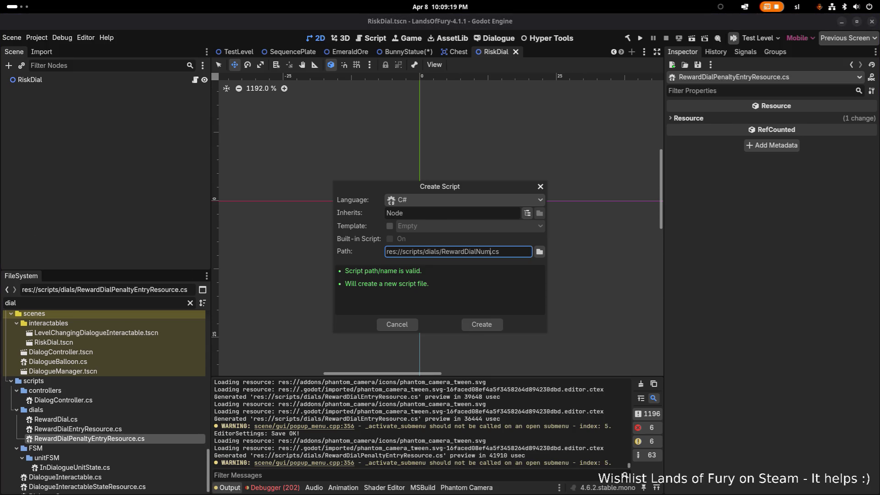
pyautogui.hotkey('alt', 'Tab')
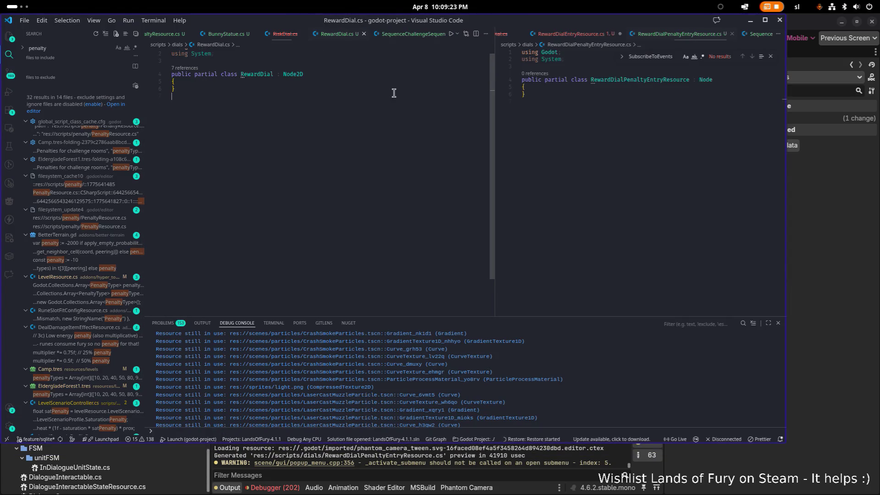
# - Begin a default value 'PenaltyType.' for the penaltyType field
pyautogui.click(587, 33)
pyautogui.click(654, 134)
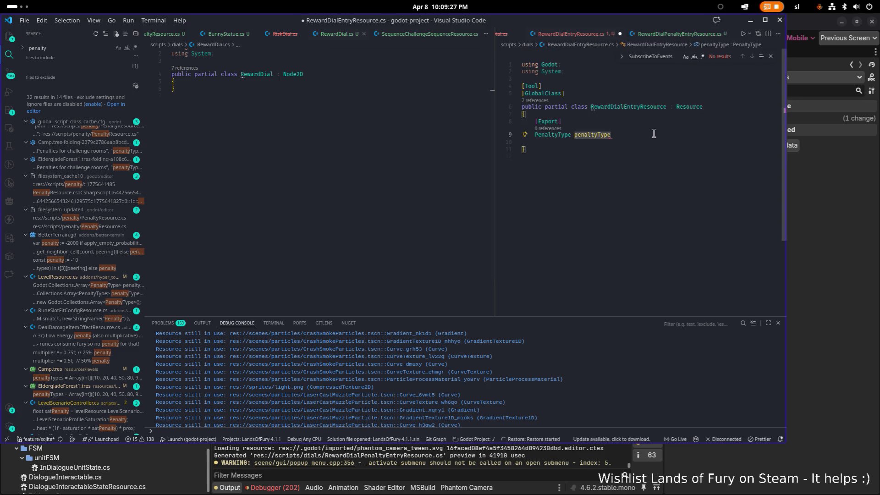
pyautogui.write(' = PenaltyType no')
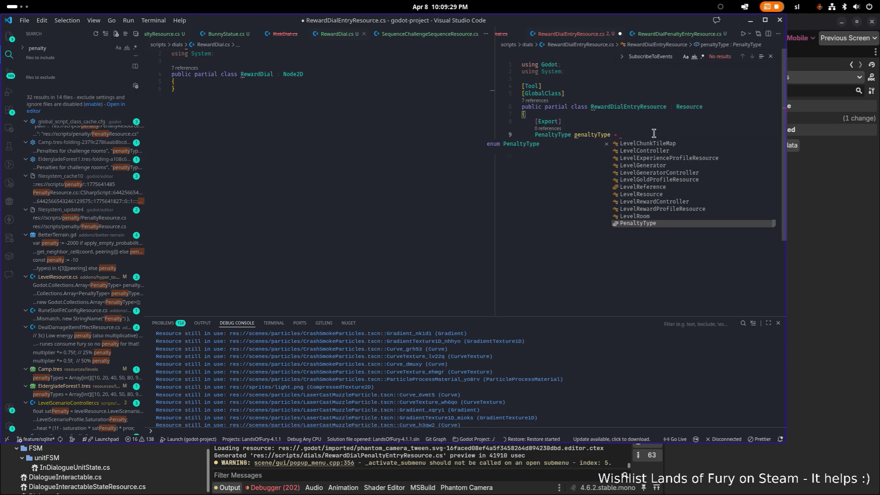
pyautogui.press('Tab')
pyautogui.write('no')
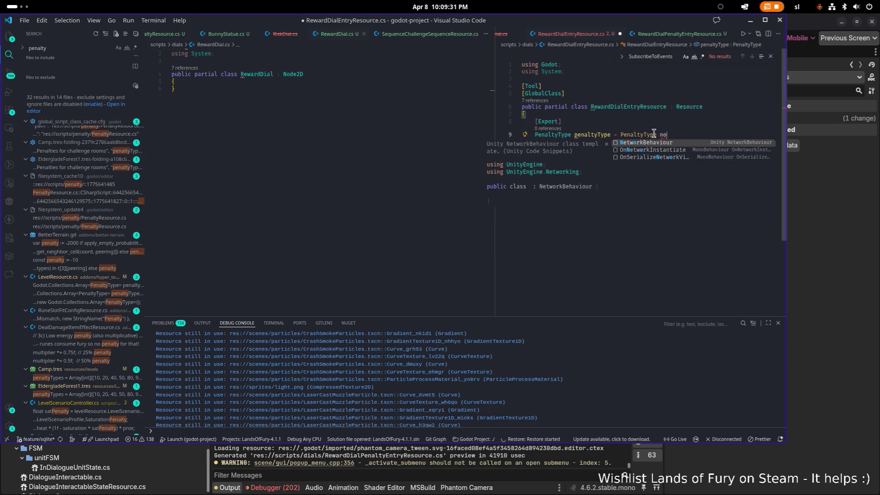
pyautogui.press('BackSpace')
pyautogui.press('BackSpace')
pyautogui.press('BackSpace')
pyautogui.write('.')
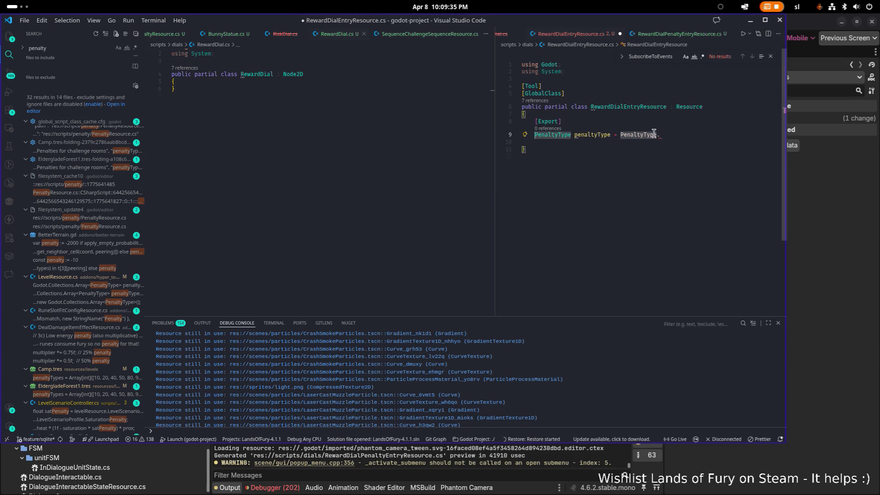
# - Add a 'None = 0,' entry at the top of the PenaltyType enum and save PenaltyResource.cs
pyautogui.keyDown('ctrl'); pyautogui.click(653, 133); pyautogui.keyUp('ctrl')
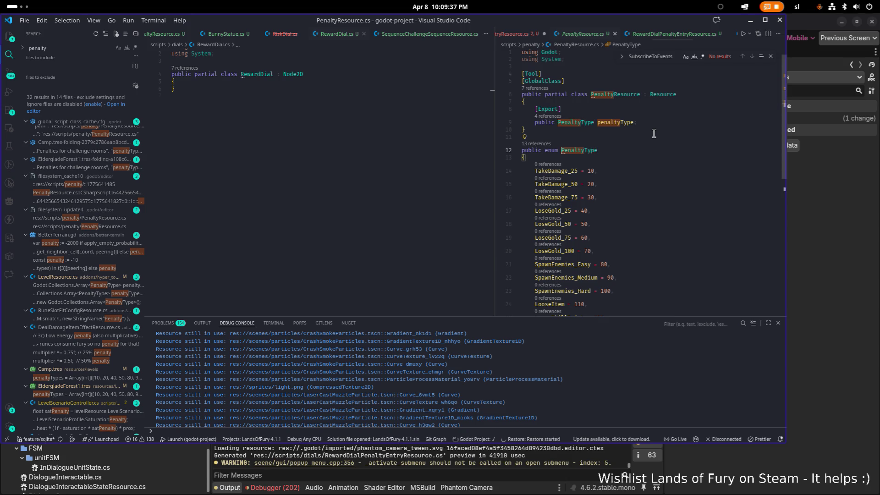
pyautogui.press('Down')
pyautogui.press('Down')
pyautogui.press('Down')
pyautogui.press('Return')
pyautogui.write('Non')
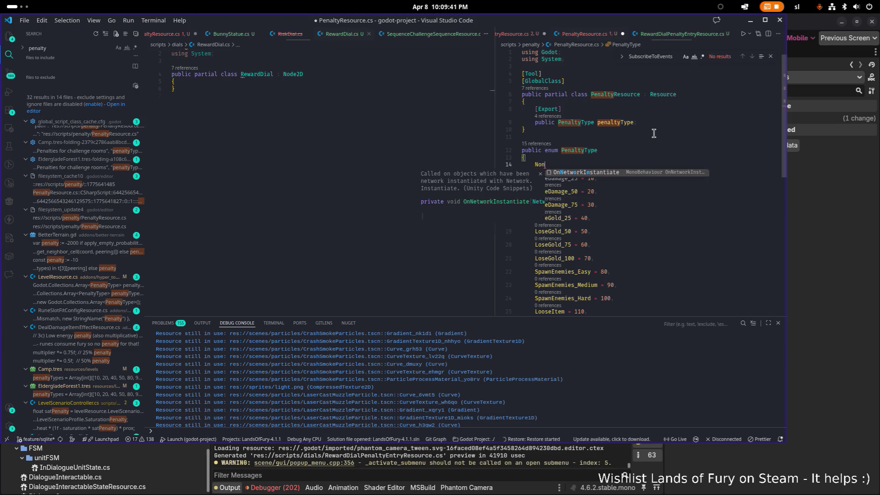
pyautogui.write('e = 0,')
pyautogui.press('Up')
pyautogui.hotkey('ctrl', 's')
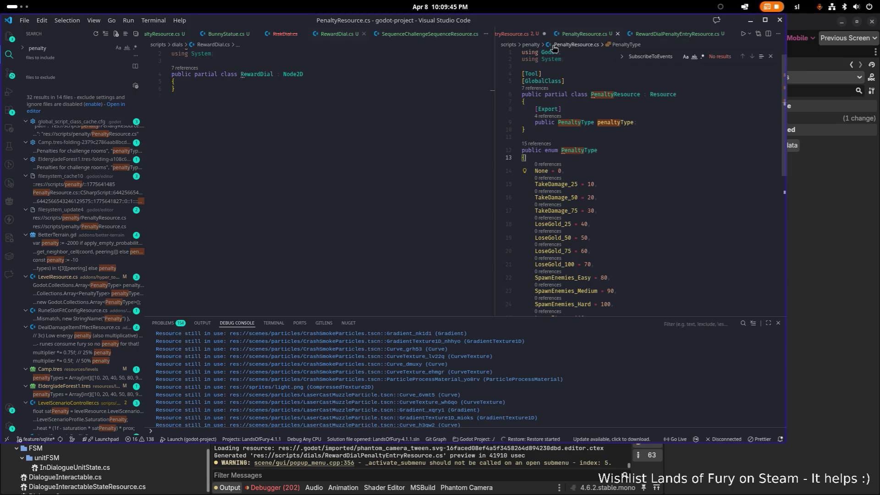
# - Default penaltyType to PenaltyType.None, save, and add a new [Export] attribute line
pyautogui.hotkey('ctrl', 'pageup')
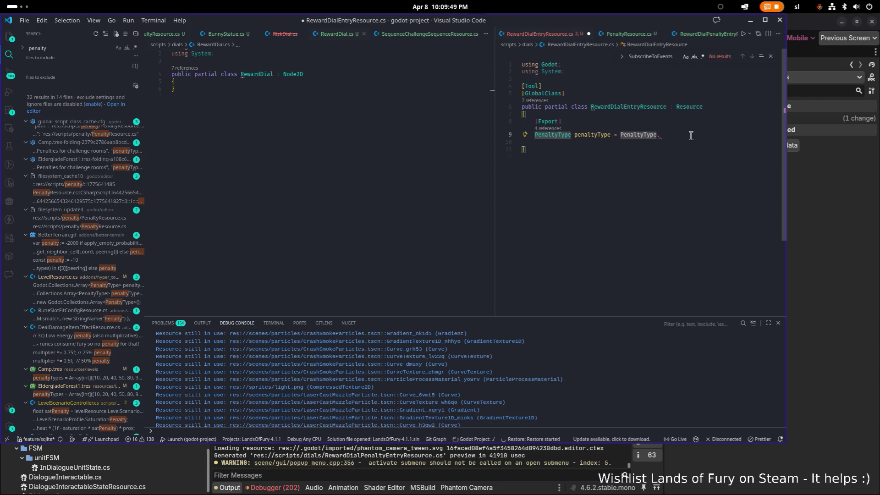
pyautogui.write('None;')
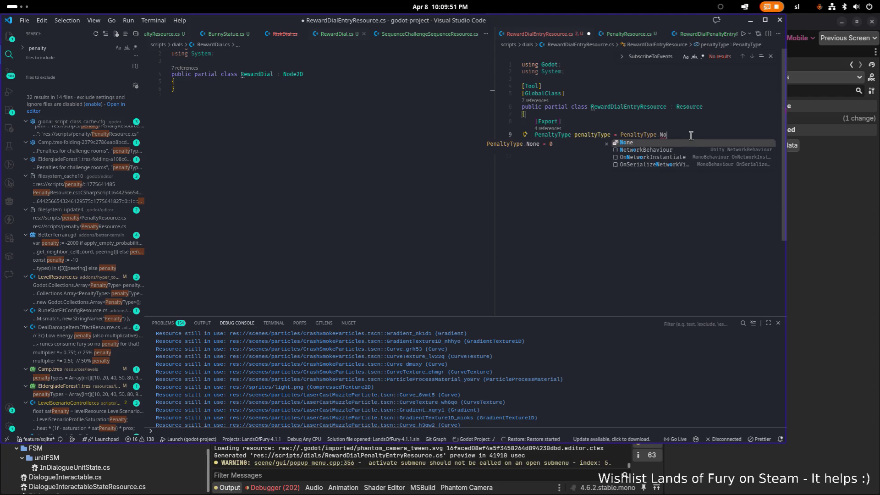
pyautogui.hotkey('ctrl', 's')
pyautogui.press('Return')
pyautogui.press('Return')
pyautogui.write('[Export]')
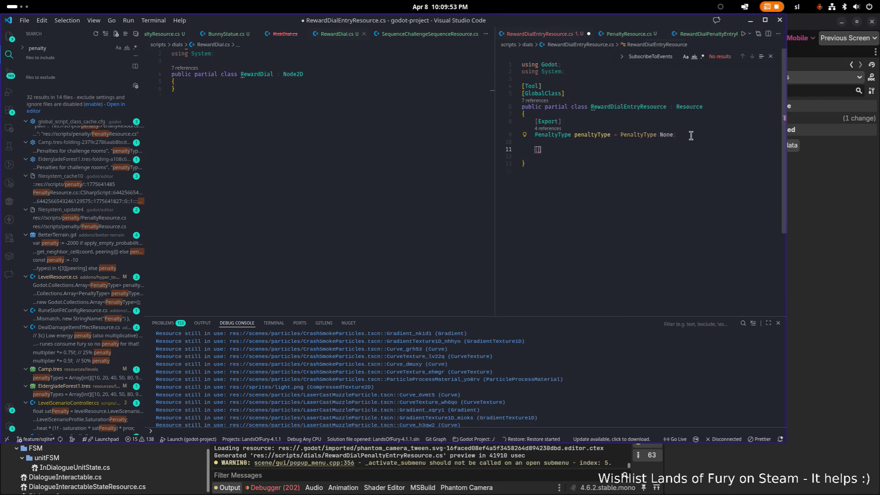
pyautogui.press('Return')
# - Declare the second exported field as 'int difficulty = 0;', correcting typos along the way
pyautogui.write('int ')
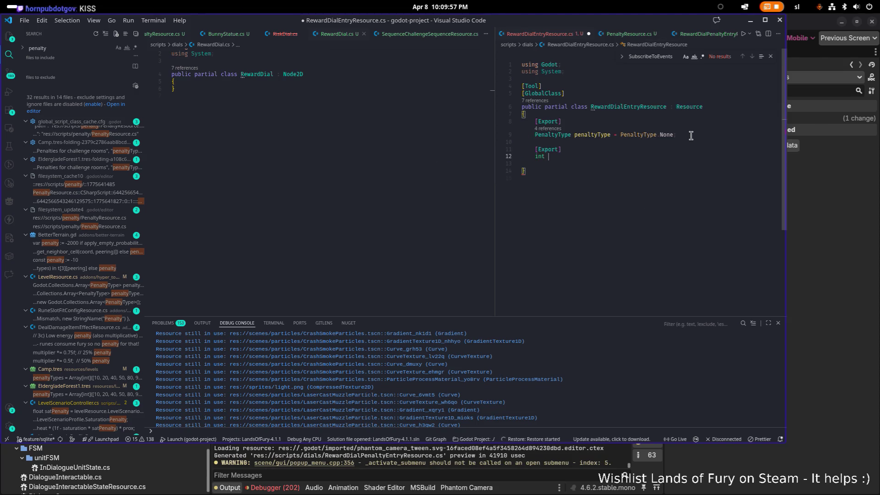
pyautogui.write('diffu')
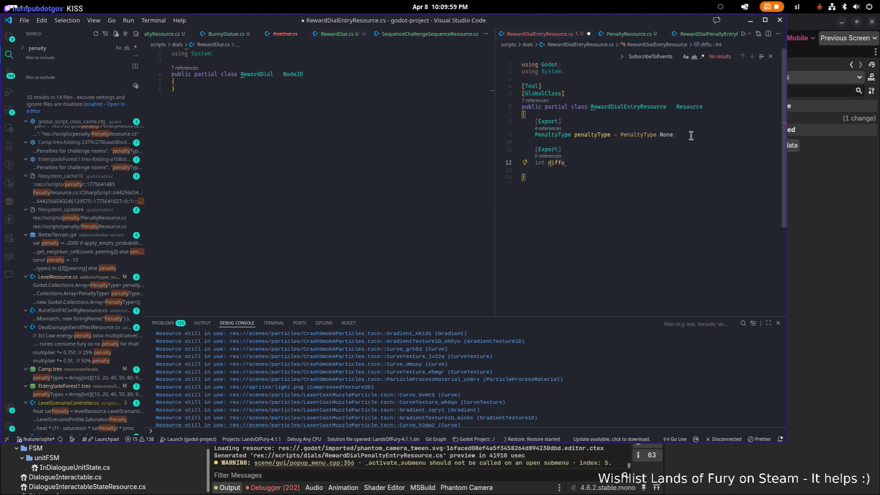
pyautogui.press('BackSpace')
pyautogui.press('BackSpace')
pyautogui.press('BackSpace')
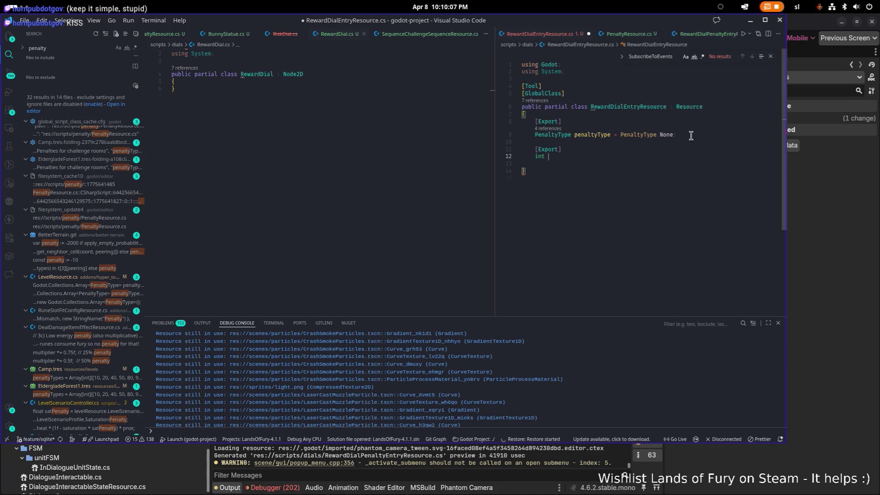
pyautogui.write('in')
pyautogui.press('Escape')
pyautogui.write('in')
pyautogui.press('BackSpace')
pyautogui.press('BackSpace')
pyautogui.write('goe')
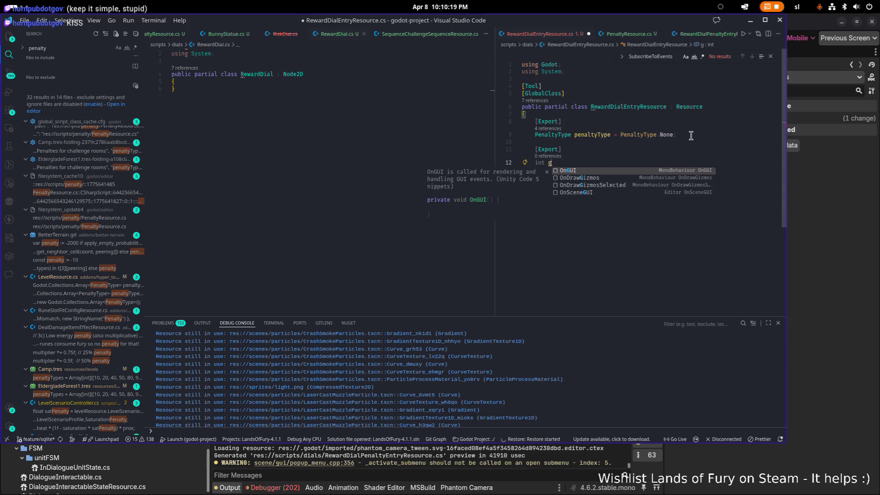
pyautogui.press('BackSpace')
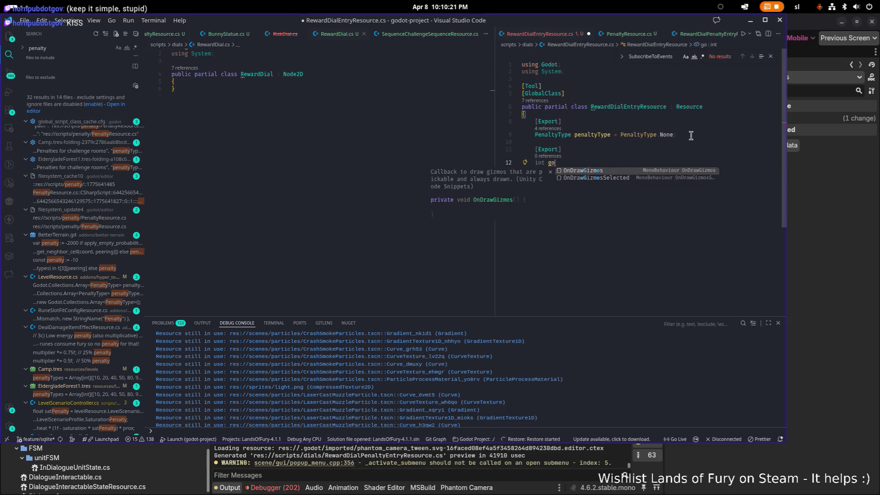
pyautogui.press('BackSpace')
pyautogui.press('BackSpace')
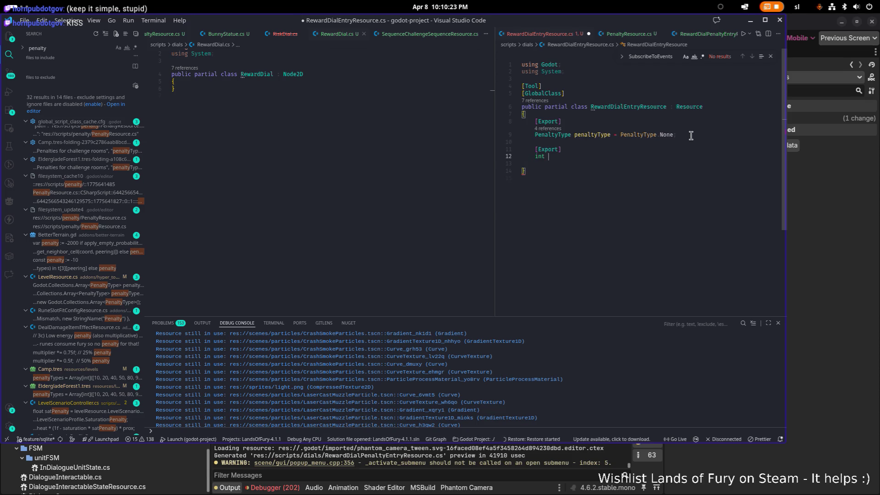
pyautogui.write('di')
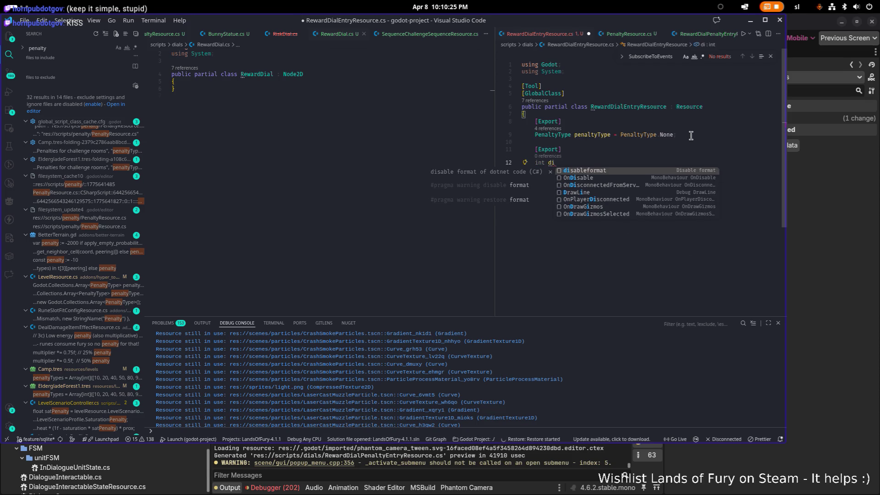
pyautogui.write('fficu')
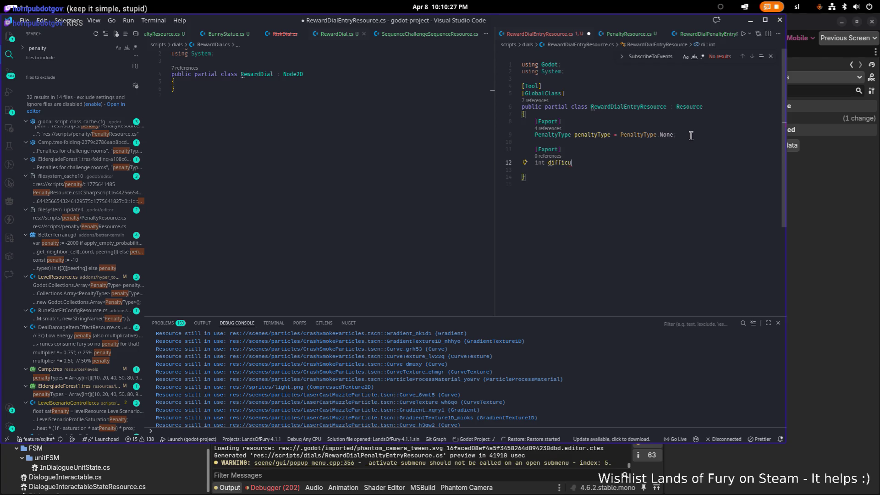
pyautogui.write('lty = 0')
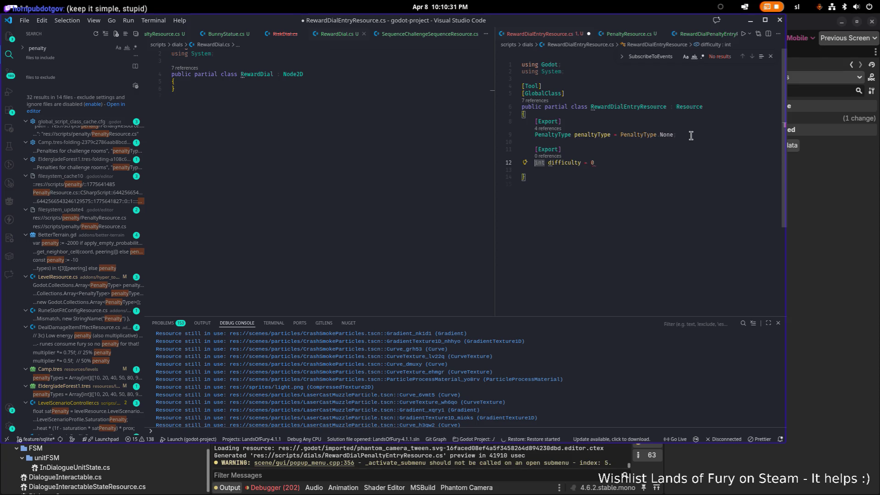
pyautogui.write(';')
pyautogui.press('Return')
pyautogui.press('Return')
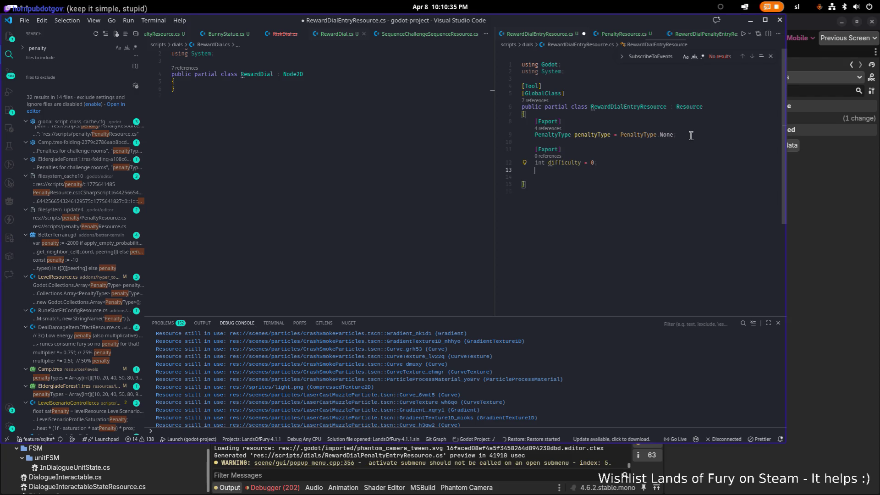
# - Add an [Export] 'int wavesAmount = 0;' field below difficulty and save
pyautogui.write('[Export')
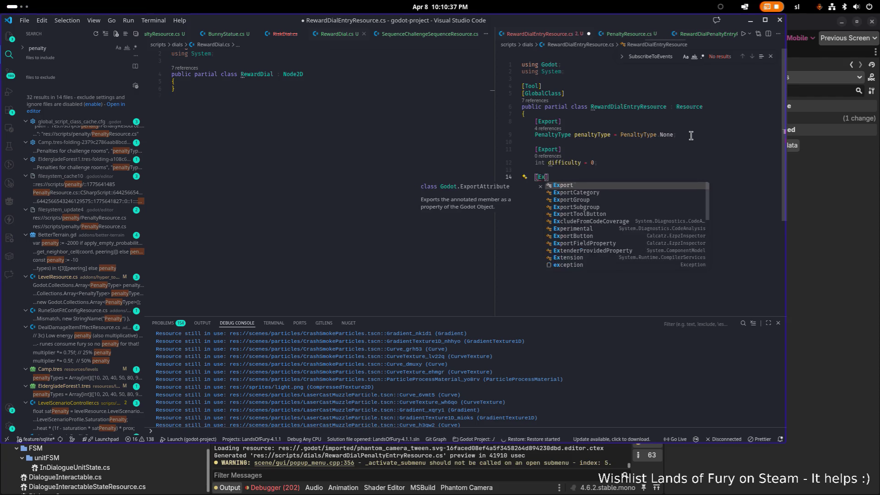
pyautogui.press('BackSpace')
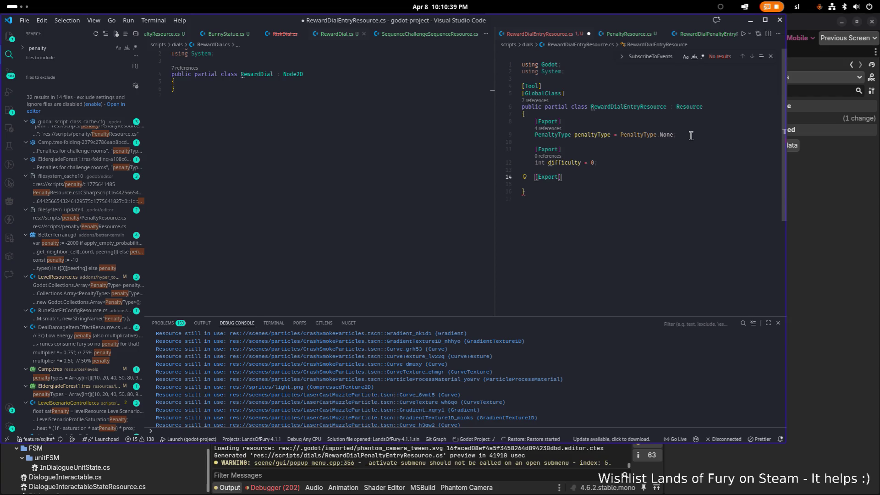
pyautogui.press('Return')
pyautogui.write('int wavv')
pyautogui.press('BackSpace')
pyautogui.write('es')
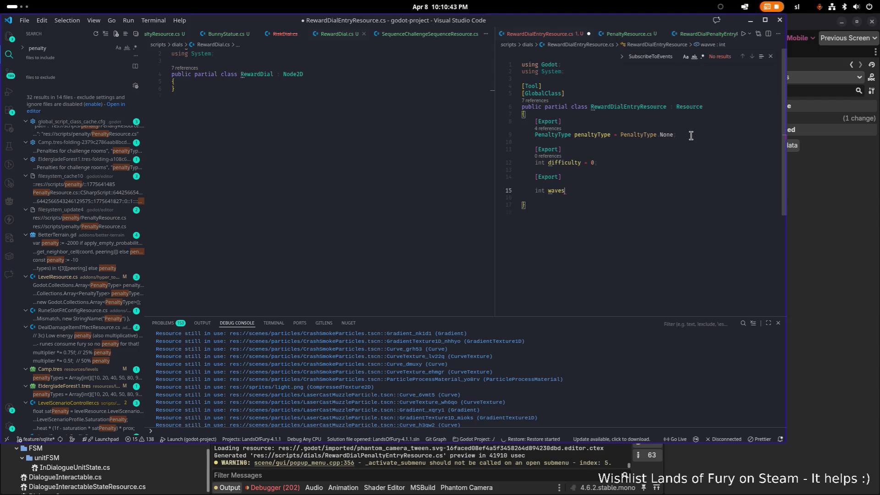
pyautogui.write('Amount = 0;')
pyautogui.hotkey('ctrl', 's')
# - Undo the extra exported field started below wavesAmount and resave the script
pyautogui.press('Up')
pyautogui.press('Up')
pyautogui.press('Up')
pyautogui.press('Down')
pyautogui.press('Down')
pyautogui.press('Down')
pyautogui.press('Home')
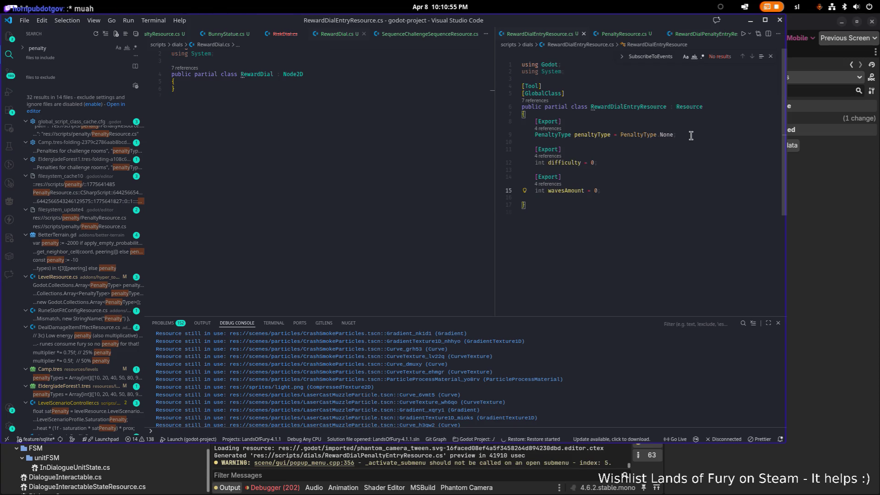
pyautogui.press('Return')
pyautogui.press('Return')
pyautogui.write('Export]')
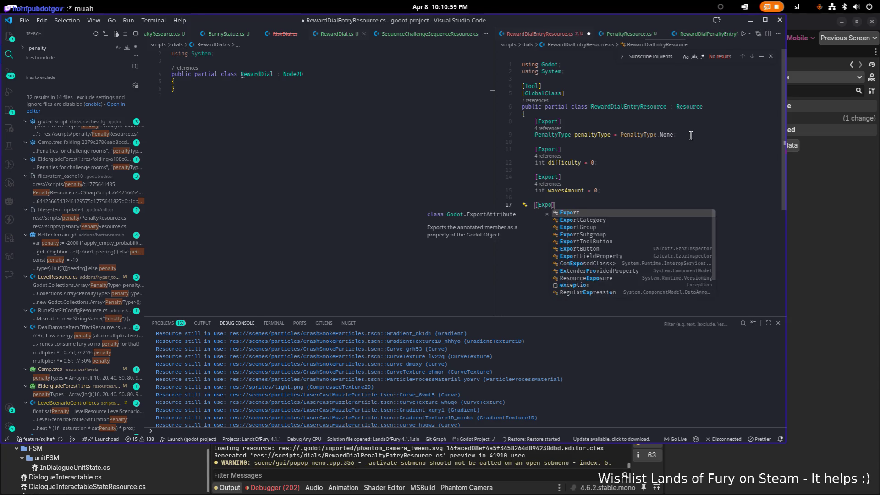
pyautogui.press('Return')
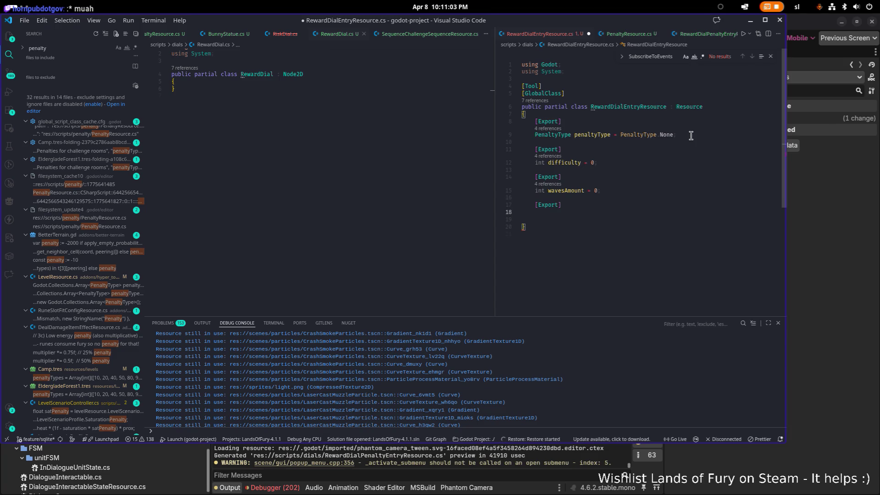
pyautogui.press('Up')
pyautogui.press('Up')
pyautogui.press('Up')
pyautogui.press('Down')
pyautogui.press('Down')
pyautogui.press('Down')
pyautogui.write('int')
pyautogui.hotkey('ctrl', 'z')
pyautogui.hotkey('ctrl', 'z')
pyautogui.hotkey('ctrl', 'z')
pyautogui.hotkey('ctrl', 'z')
pyautogui.hotkey('ctrl', 's')
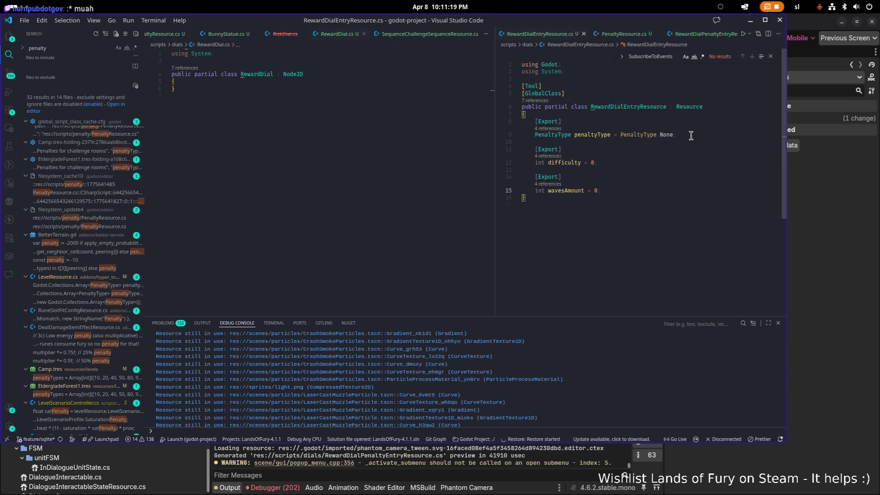
pyautogui.click(357, 76)
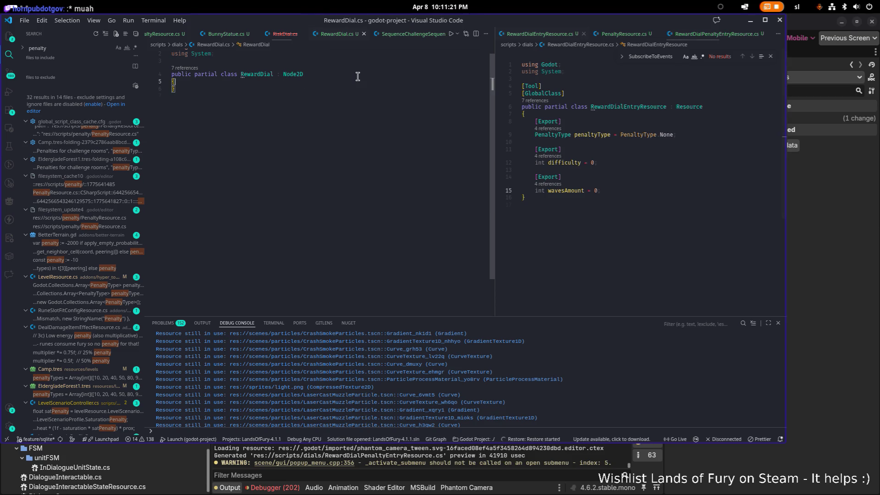
# - In RewardDial, add an [Export] line followed by the type Godot.Collections.Array<RewardDialEntryResource>
pyautogui.press('Return')
pyautogui.write('[Export]')
pyautogui.press('Return')
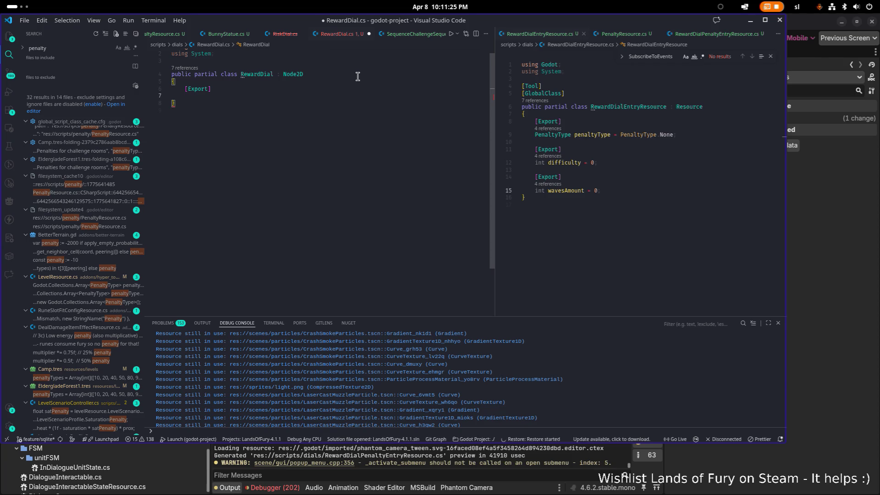
pyautogui.write('Godot')
pyautogui.press('Escape')
pyautogui.write('.')
pyautogui.write('Colle')
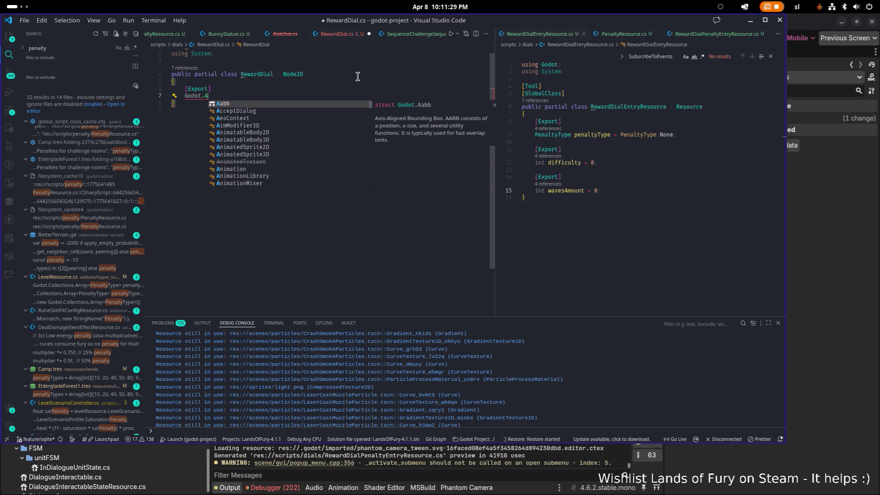
pyautogui.press('Tab')
pyautogui.write('.Arr')
pyautogui.press('Tab')
pyautogui.write('Reward')
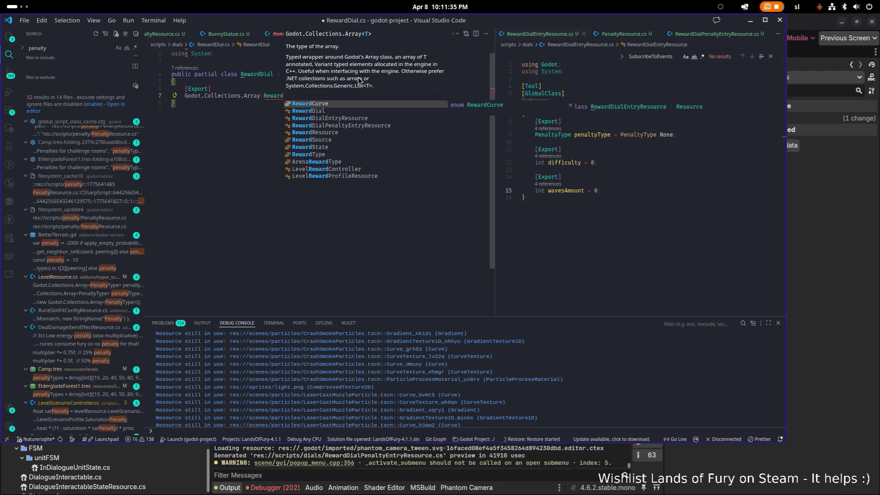
pyautogui.write('DialE')
pyautogui.press('Tab')
pyautogui.write('>')
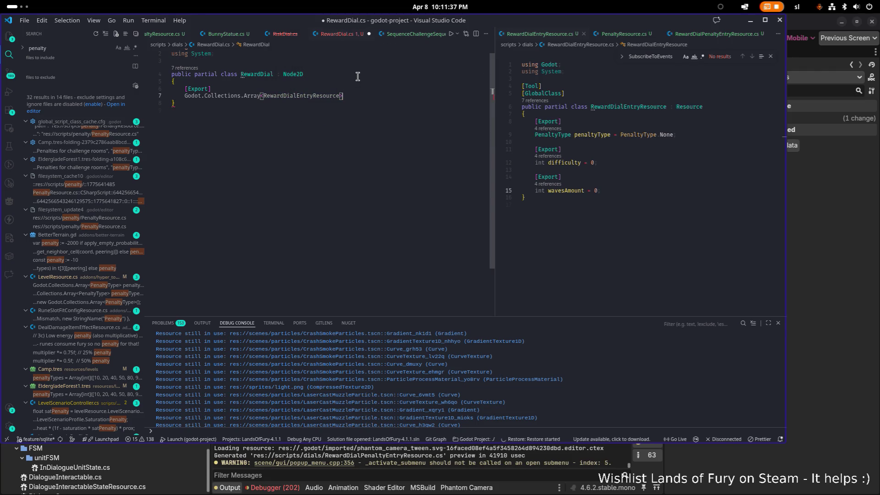
pyautogui.write('>')
# - Name the field RewardsPool, fixing the mistyped AwardsPool, and save RewardDial.cs
pyautogui.press('Escape')
pyautogui.hotkey('ctrl', 'space')
pyautogui.press('Escape')
pyautogui.write('AwardsPool')
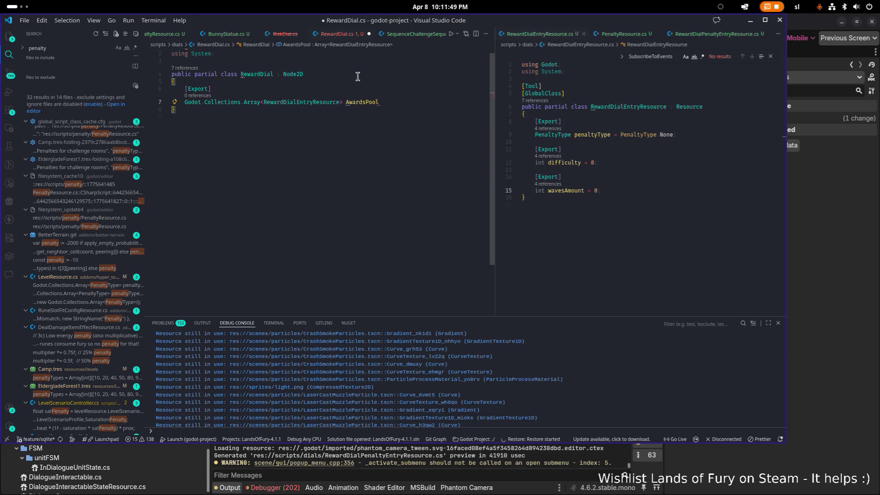
pyautogui.press('BackSpace')
pyautogui.press('BackSpace')
pyautogui.press('BackSpace')
pyautogui.write('Rewards')
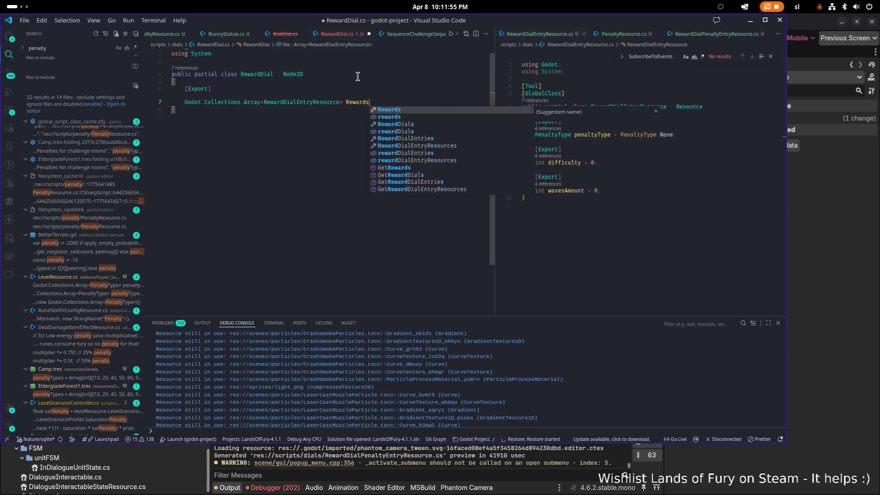
pyautogui.press('Escape')
pyautogui.write('Pool;')
pyautogui.hotkey('ctrl', 's')
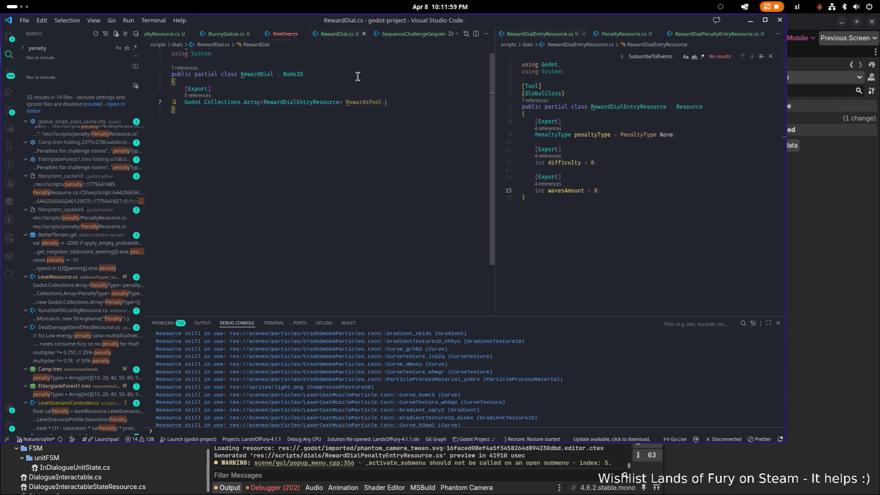
# - In RewardDialEntryResource, add blank space after the class's opening brace and begin typing '[E'
pyautogui.click(677, 132)
pyautogui.press('Down')
pyautogui.press('Up')
pyautogui.press('Up')
pyautogui.press('Up')
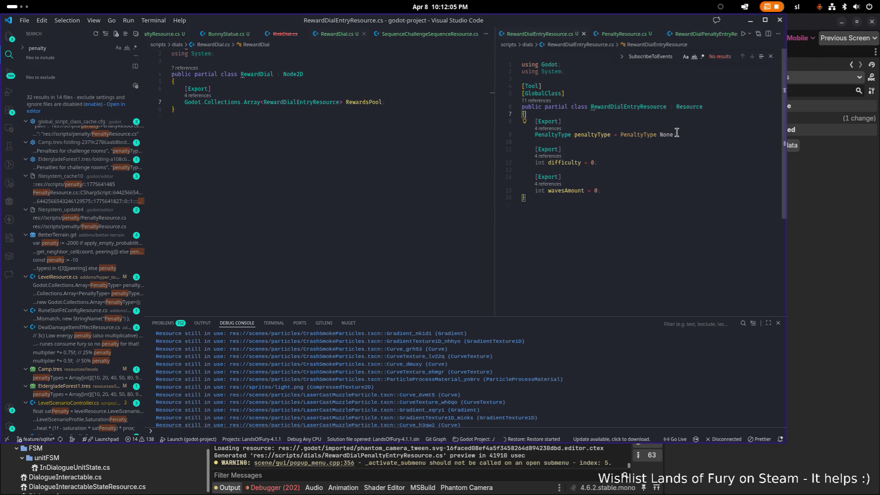
pyautogui.press('Return')
pyautogui.press('Return')
pyautogui.press('Up')
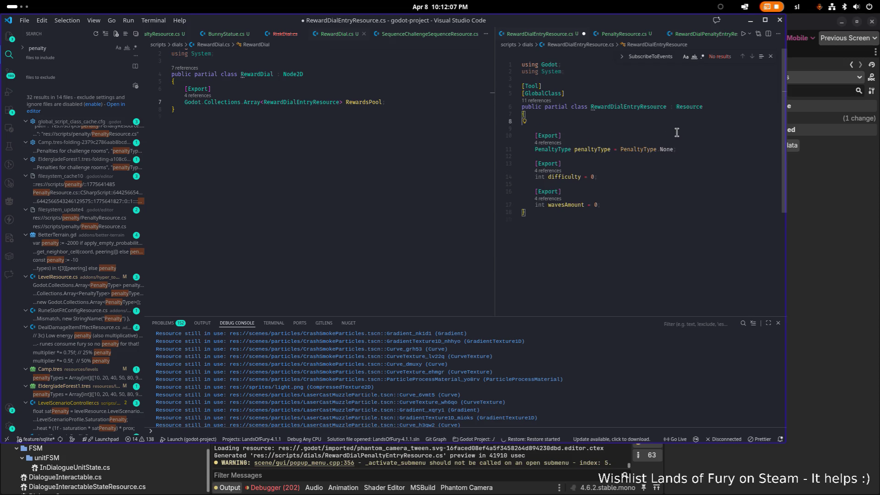
pyautogui.write('[E')
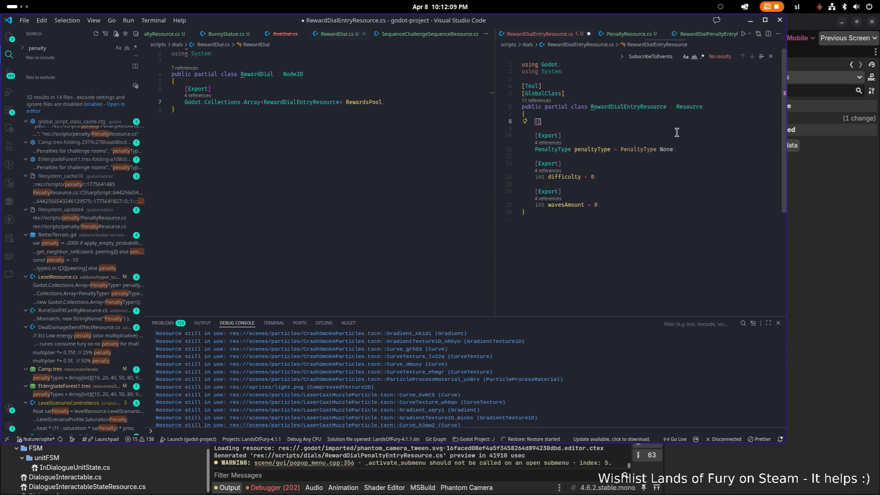
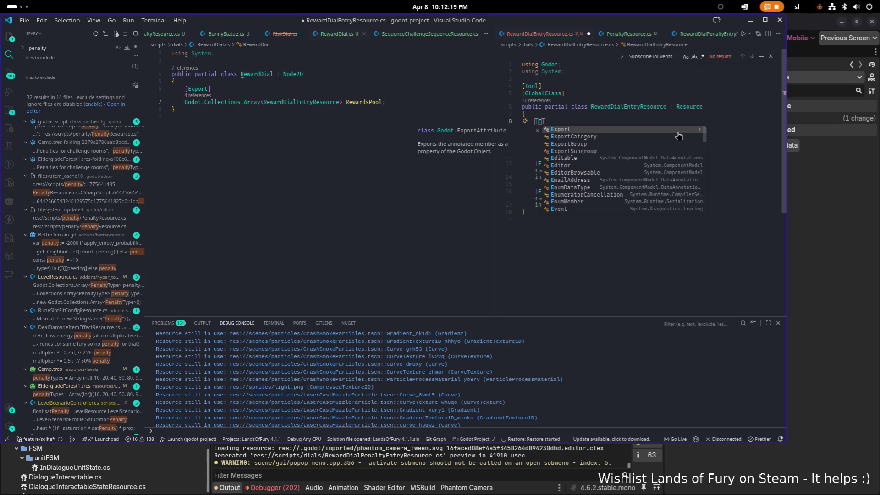
# - Accept the [Export] completion and add 'public enum RewardDialEntryIconType {' at the end of RewardDialEntryResource.cs
pyautogui.press('Return')
pyautogui.press('Return')
pyautogui.click(676, 133)
pyautogui.hotkey('ctrl', 'End')
pyautogui.press('Return')
pyautogui.press('Return')
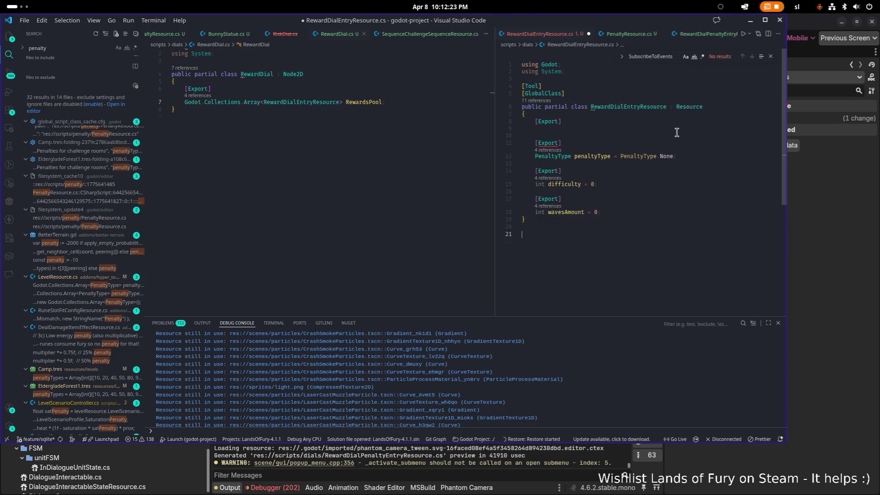
pyautogui.write('public')
pyautogui.hotkey('ctrl', 'space')
pyautogui.press('Escape')
pyautogui.write('enum Rewa')
pyautogui.write('rdDial')
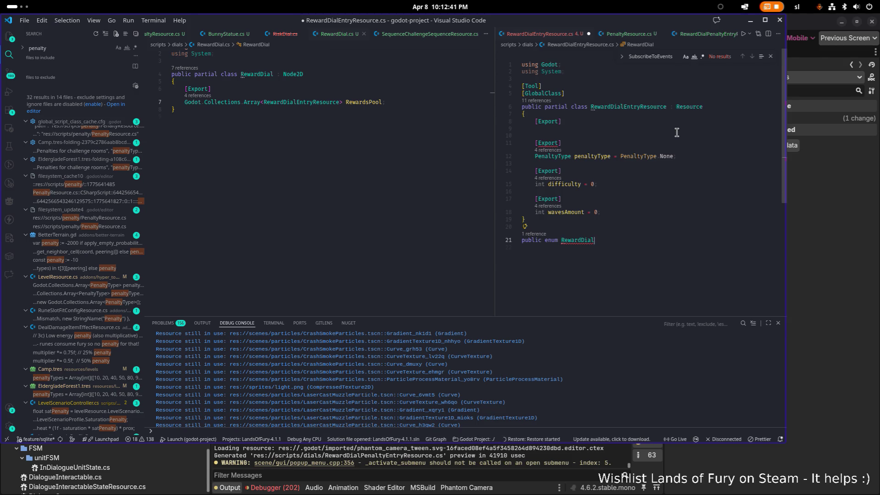
pyautogui.write('Entry')
pyautogui.write('IconType {')
pyautogui.press('Return')
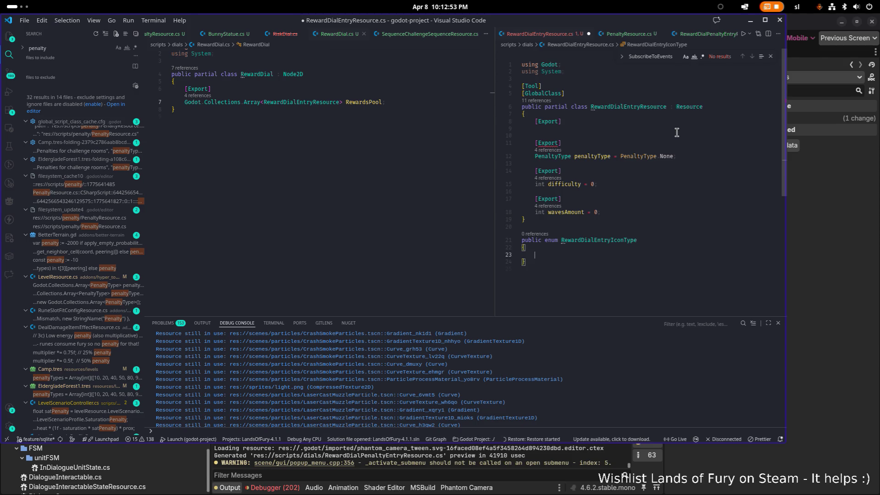
# - Widen the editor, add the first enum member 'Dice_1 = 10,' and duplicate its line
pyautogui.moveTo(495, 154); pyautogui.dragTo(422, 155)
pyautogui.click(560, 244)
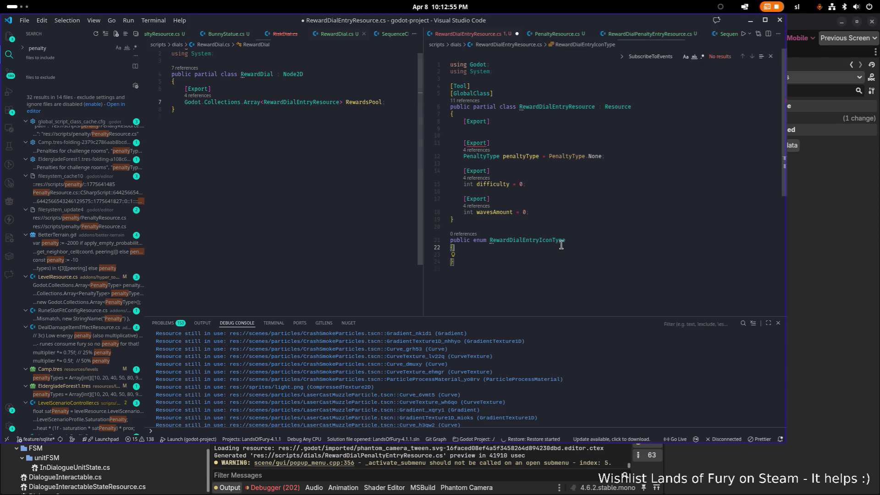
pyautogui.click(525, 255)
pyautogui.write('Dice_1')
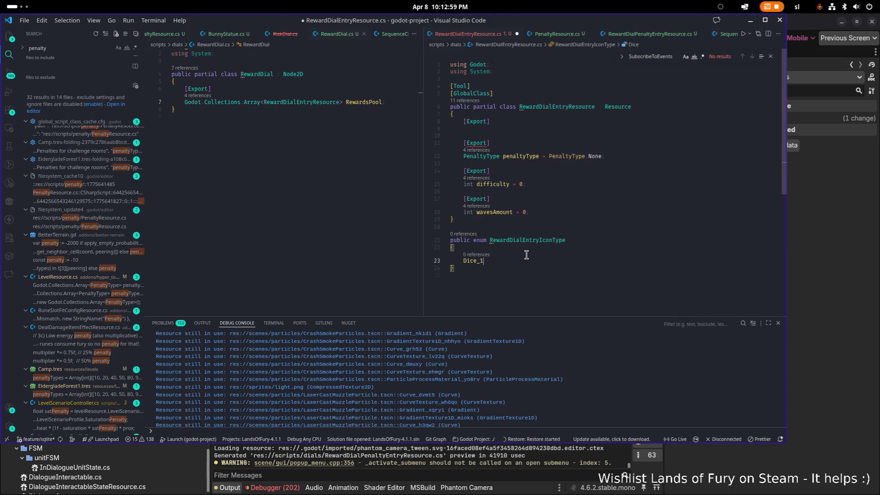
pyautogui.write(' = 10')
pyautogui.write(',')
pyautogui.hotkey('shift', 'Home')
pyautogui.hotkey('ctrl', 'c')
pyautogui.press('End')
pyautogui.press('Return')
pyautogui.hotkey('ctrl', 'v')
pyautogui.press('Return')
pyautogui.hotkey('ctrl', 'v')
pyautogui.press('Return')
pyautogui.hotkey('ctrl', 'v')
pyautogui.press('Return')
pyautogui.hotkey('ctrl', 'v')
pyautogui.press('Return')
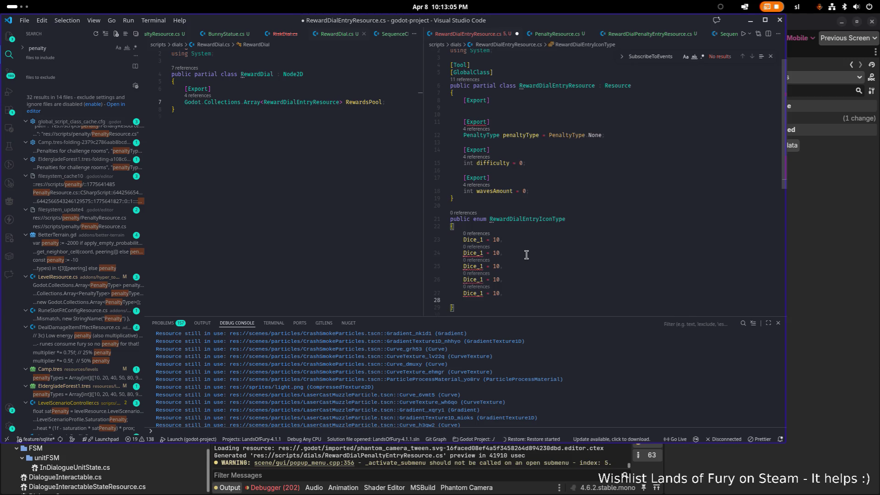
# - Paste more copies of the Dice_1 line and renumber the second copy to Dice_2
pyautogui.hotkey('ctrl', 'v')
pyautogui.press('Home')
pyautogui.press('Up')
pyautogui.press('Up')
pyautogui.press('Up')
pyautogui.press('Down')
pyautogui.hotkey('ctrl', 'Right')
pyautogui.press('BackSpace')
pyautogui.write('2')
# - Renumber the remaining copies Dice_3 through Dice_6 and save the file
pyautogui.press('Down')
pyautogui.press('BackSpace')
pyautogui.write('3')
pyautogui.press('Down')
pyautogui.press('BackSpace')
pyautogui.write('4')
pyautogui.press('Down')
pyautogui.press('BackSpace')
pyautogui.write('5')
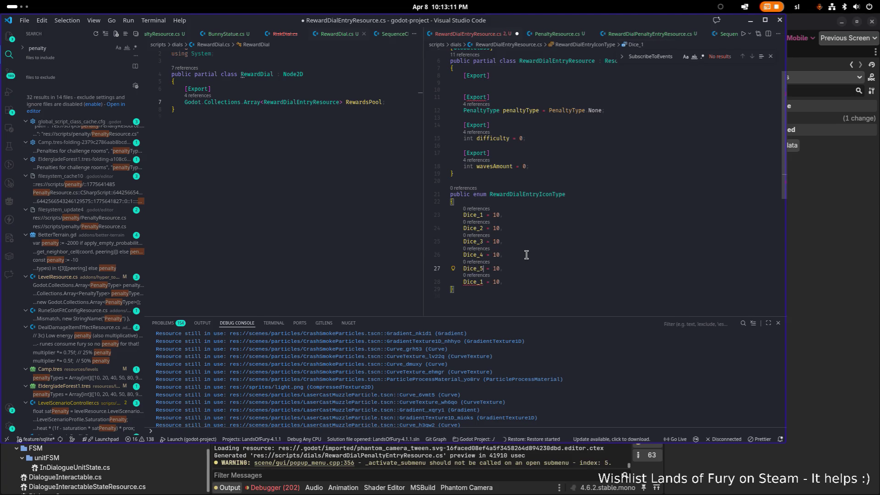
pyautogui.press('Down')
pyautogui.press('BackSpace')
pyautogui.write('6')
pyautogui.press('Down')
pyautogui.hotkey('ctrl', 's')
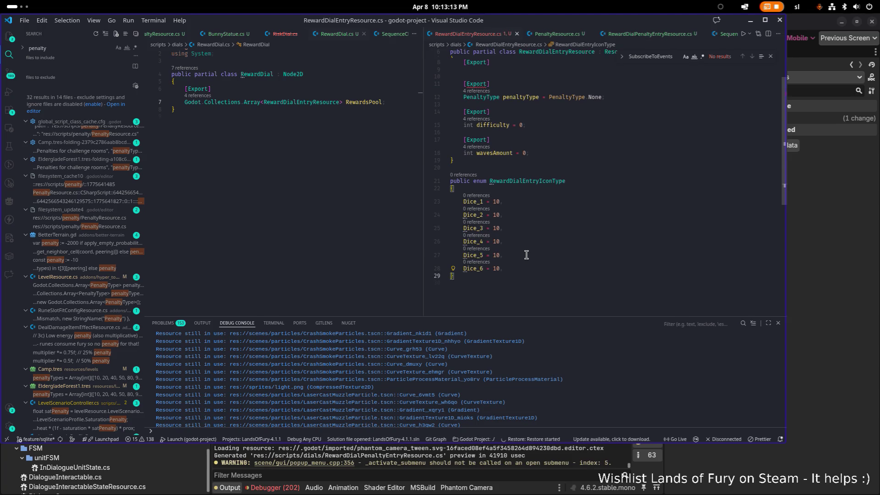
pyautogui.click(320, 190)
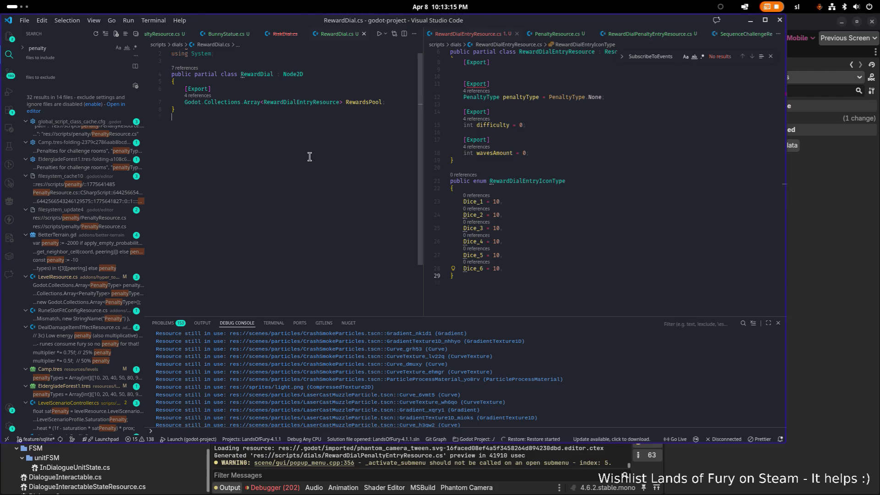
# - Copy the PenaltyType members from PenaltyResource.cs and paste them after Dice_6
pyautogui.hotkey('ctrl', 'p')
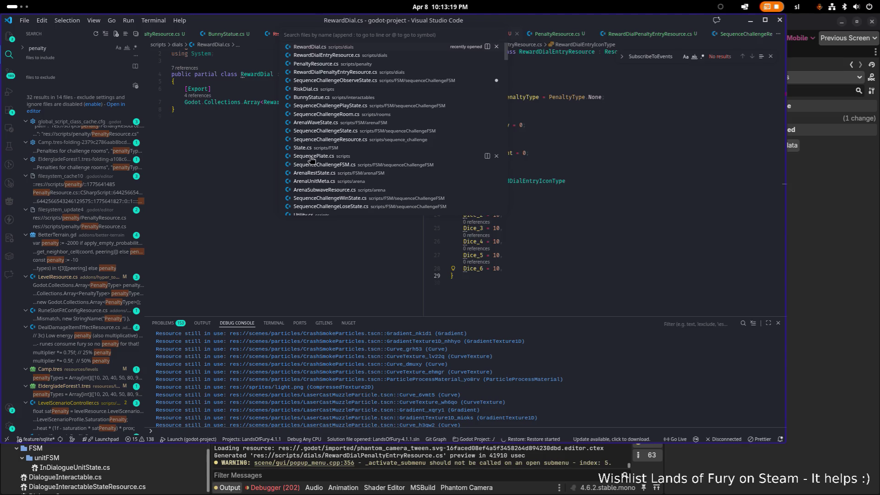
pyautogui.press('Escape')
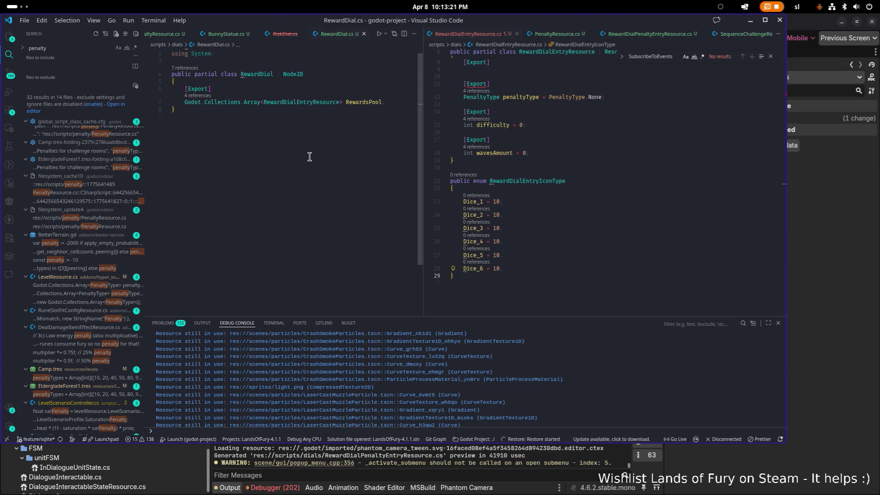
pyautogui.hotkey('ctrl', 'p')
pyautogui.write('penalt')
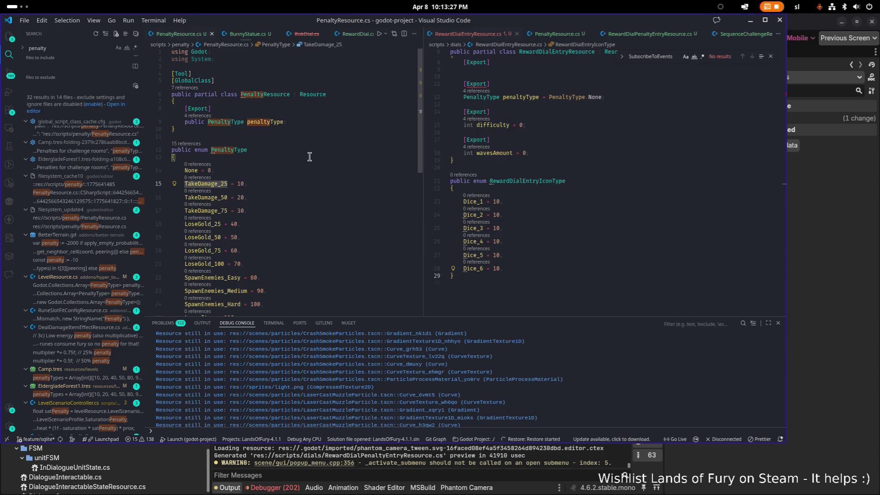
pyautogui.scroll(-3, 293, 170)
pyautogui.moveTo(274, 280)
pyautogui.mouseDown()
pyautogui.moveTo(276, 253)
pyautogui.moveTo(206, 138)
pyautogui.moveTo(179, 114)
pyautogui.mouseUp()
pyautogui.click(565, 277)
pyautogui.press('Up')
pyautogui.hotkey('ctrl', 'v')
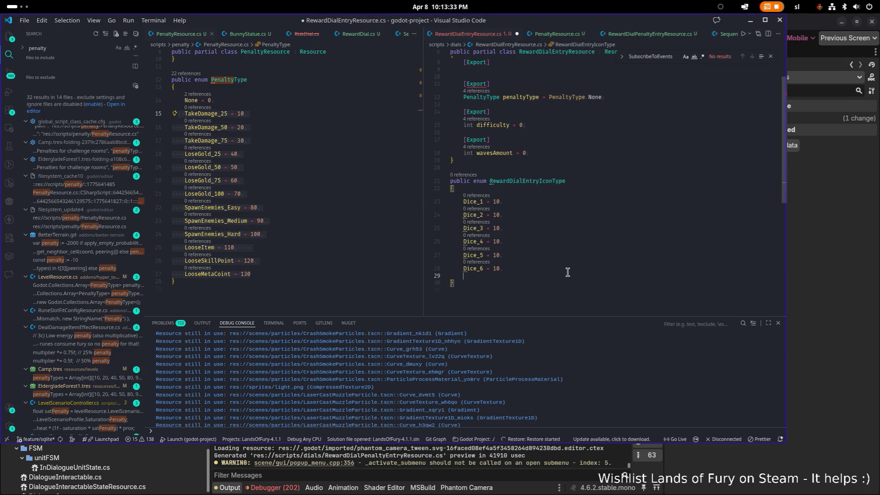
# - Renumber the Dice entries so their values run from 10 to 60
pyautogui.click(539, 129)
pyautogui.hotkey('ctrl', 'Left')
pyautogui.hotkey('ctrl', 'Left')
pyautogui.press('Down')
pyautogui.press('BackSpace')
pyautogui.write('3')
pyautogui.press('Down')
pyautogui.press('BackSpace')
pyautogui.write('4')
pyautogui.press('Down')
pyautogui.press('BackSpace')
pyautogui.write('5')
pyautogui.press('Down')
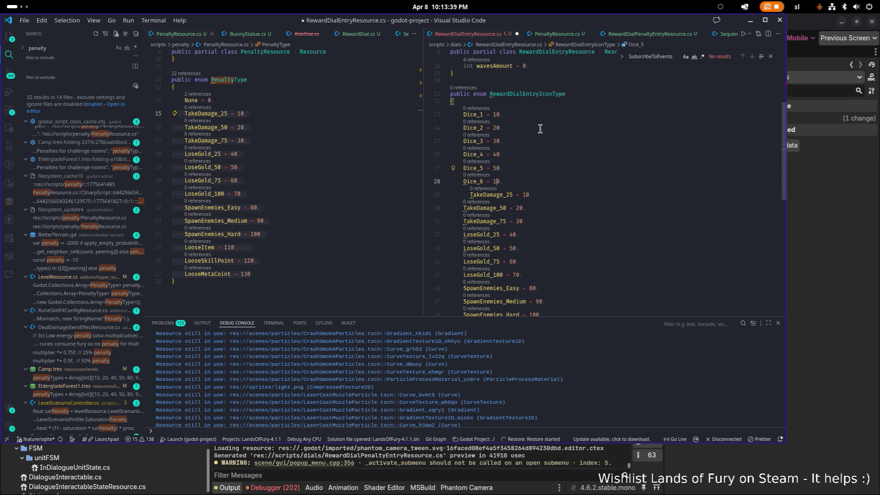
pyautogui.press('BackSpace')
pyautogui.write('6')
# - Align TakeDamage_25 with the other entries and change its value to 100
pyautogui.press('Down')
pyautogui.press('End')
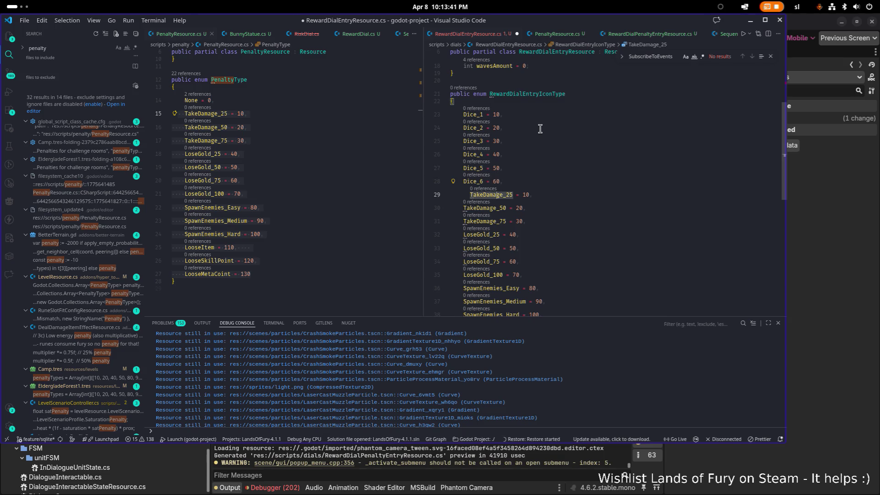
pyautogui.hotkey('shift', 'Tab')
pyautogui.press('Up')
pyautogui.press('Down')
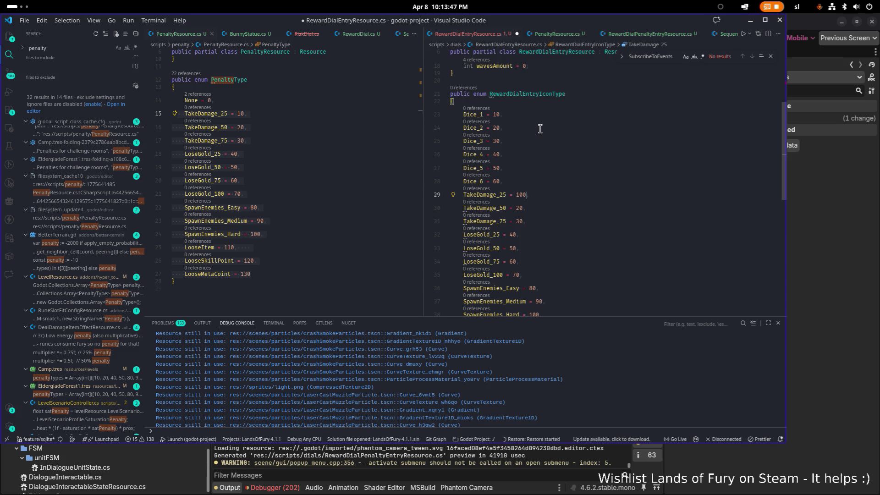
pyautogui.press('BackSpace')
pyautogui.press('BackSpace')
pyautogui.write('100')
pyautogui.press('Down')
pyautogui.scroll(-5, 564, 189)
# - Use multiple cursors to replace the values of the copied entries with 100
pyautogui.click(573, 253)
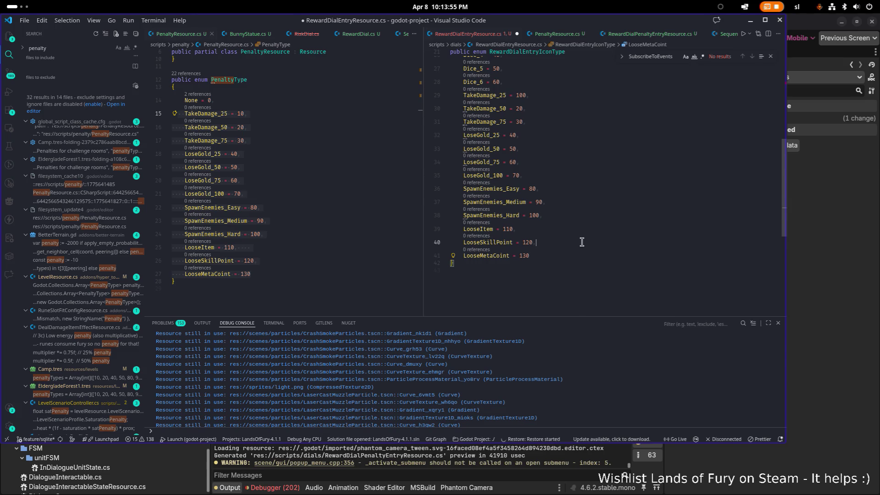
pyautogui.keyDown('alt'); pyautogui.click(579, 242); pyautogui.keyUp('alt')
pyautogui.keyDown('alt'); pyautogui.click(587, 229); pyautogui.keyUp('alt')
pyautogui.click(577, 256)
pyautogui.hotkey('shift', 'alt', 'Up')
pyautogui.press('BackSpace')
pyautogui.press('BackSpace')
pyautogui.press('BackSpace')
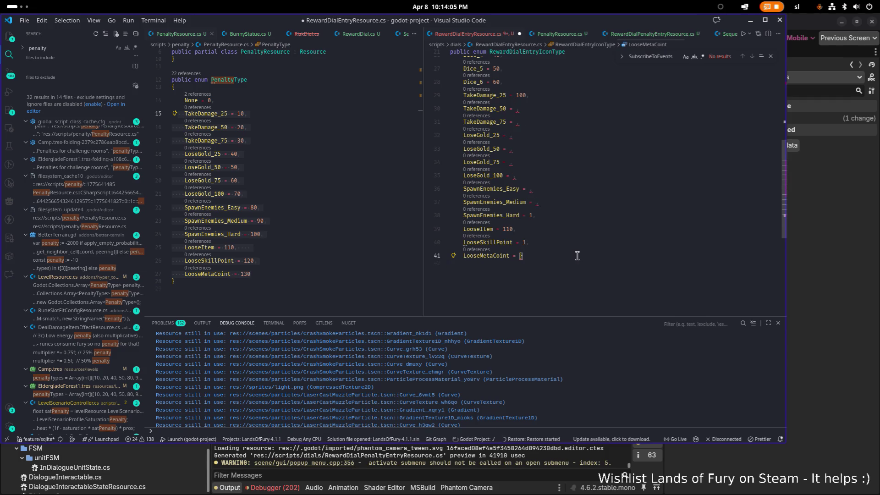
pyautogui.write('100')
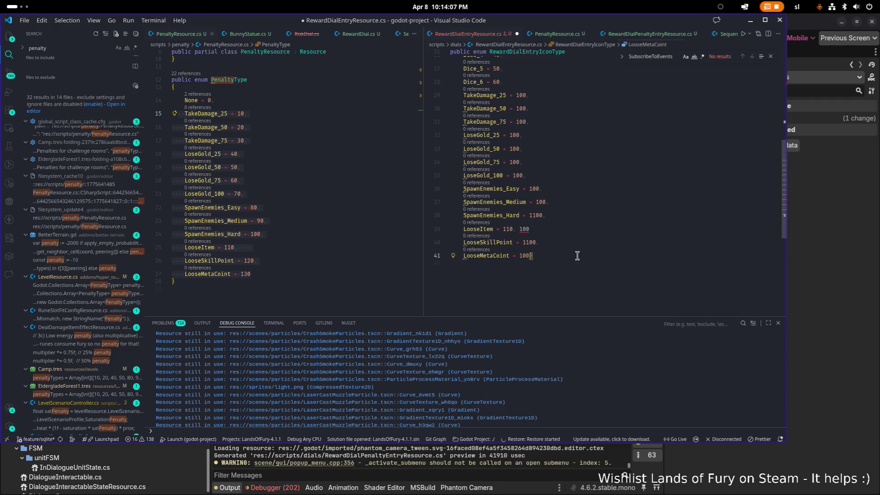
# - Remove the doubled value on the LooseItem entry
pyautogui.click(513, 228)
pyautogui.press('Delete')
pyautogui.press('Delete')
pyautogui.press('Delete')
pyautogui.press('BackSpace')
pyautogui.press('BackSpace')
pyautogui.write('00')
pyautogui.press('BackSpace')
pyautogui.press('BackSpace')
pyautogui.write(',')
pyautogui.press('Down')
pyautogui.press('Right')
pyautogui.press('Right')
pyautogui.press('Right')
# - Correct the LooseSkillPoint and LooseMetaCoint values, tidy the closing brace, and save
pyautogui.press('Delete')
pyautogui.press('Down')
pyautogui.press('BackSpace')
pyautogui.press('BackSpace')
pyautogui.write('20')
pyautogui.press('Return')
pyautogui.hotkey('ctrl', 's')
pyautogui.press('Up')
pyautogui.press('Up')
# - Renumber TakeDamage_50 and the next entries to 110, 120, 130, 140 and 150
pyautogui.press('Up')
pyautogui.press('Up')
pyautogui.press('Up')
pyautogui.scroll(2, 568, 174)
pyautogui.press('Up')
pyautogui.press('Down')
pyautogui.press('Delete')
pyautogui.write('1')
pyautogui.press('Down')
pyautogui.press('BackSpace')
pyautogui.write('2')
pyautogui.press('Down')
pyautogui.press('BackSpace')
pyautogui.write('3')
pyautogui.press('Down')
pyautogui.press('BackSpace')
pyautogui.write('4')
pyautogui.press('Down')
pyautogui.press('BackSpace')
pyautogui.write('5')
pyautogui.press('Down')
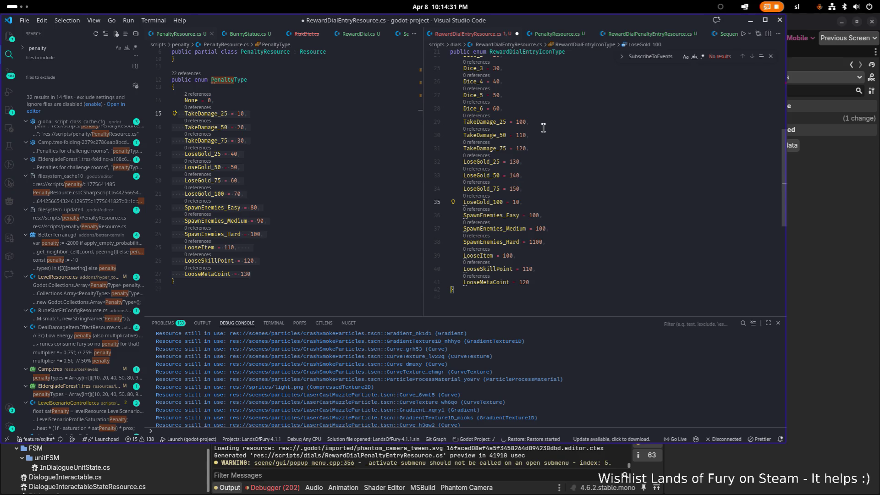
# - Renumber SpawnEnemies_Easy, Medium and Hard to 170, 180 and 190
pyautogui.press('Down')
pyautogui.write('7')
pyautogui.press('Down')
pyautogui.write('8')
pyautogui.press('Down')
pyautogui.press('Left')
pyautogui.press('BackSpace')
pyautogui.press('BackSpace')
pyautogui.write('9')
pyautogui.press('Down')
pyautogui.press('Left')
pyautogui.press('Left')
# - Fix the LooseSkillPoint and LooseMetaCoint values so the enum ends at 220, and save
pyautogui.press('Down')
pyautogui.press('End')
pyautogui.press('Left')
pyautogui.press('Left')
pyautogui.press('Left')
pyautogui.write('2')
pyautogui.press('Down')
pyautogui.press('Left')
pyautogui.press('BackSpace')
pyautogui.hotkey('ctrl', 's')
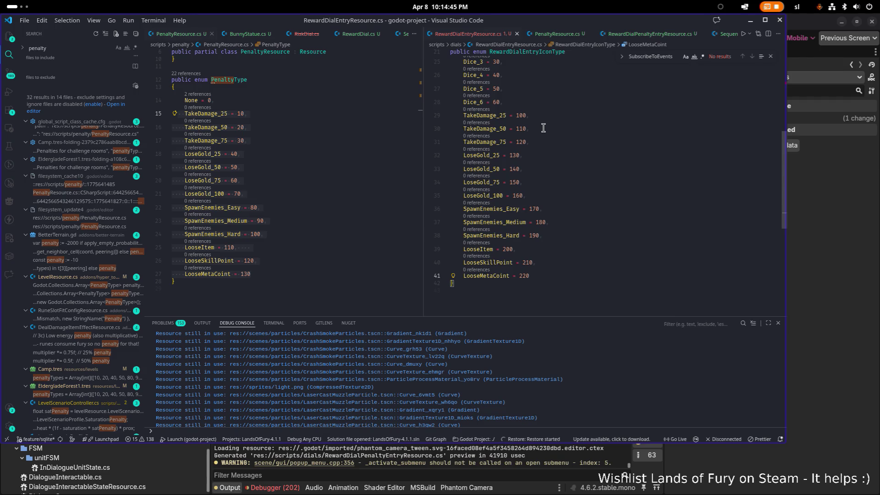
pyautogui.scroll(3, 549, 138)
pyautogui.click(577, 155)
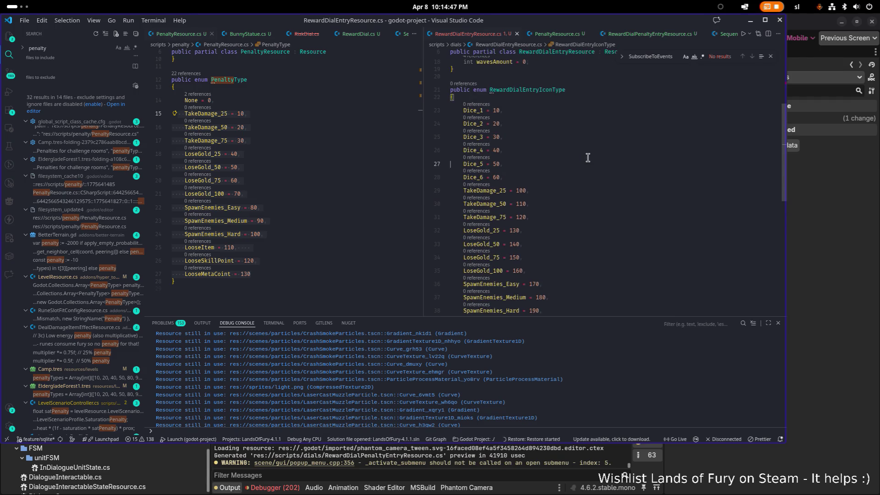
# - Rename the enum RewardDialEntryIconType to RewardDialEntryType
pyautogui.scroll(1, 605, 188)
pyautogui.click(609, 176)
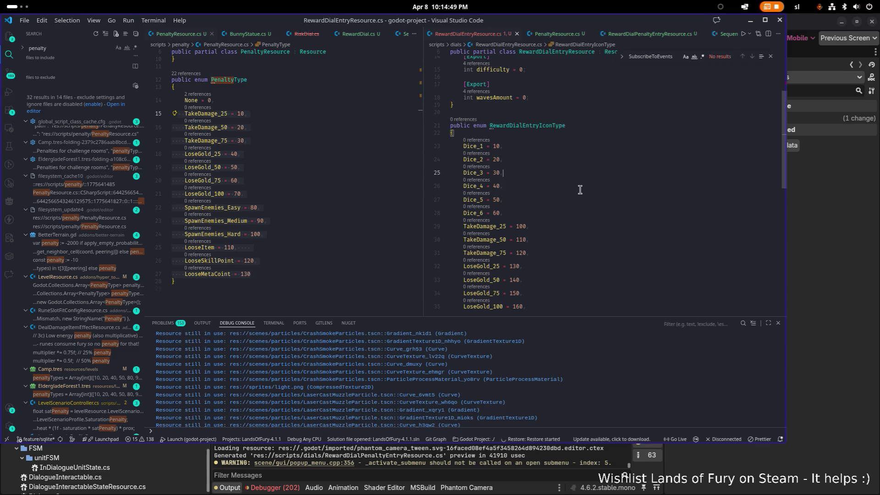
pyautogui.scroll(3, 579, 192)
pyautogui.click(531, 126)
pyautogui.doubleClick(561, 240)
pyautogui.scroll(-1, 567, 236)
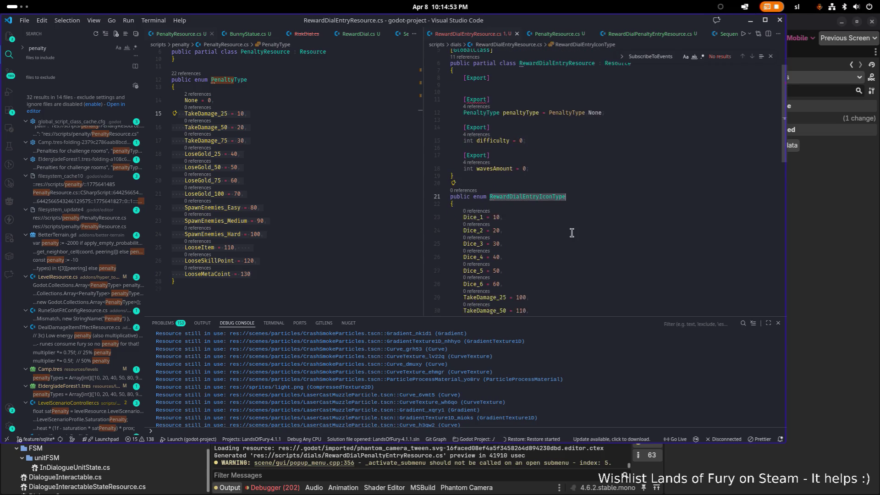
pyautogui.scroll(1, 576, 206)
pyautogui.press('Home')
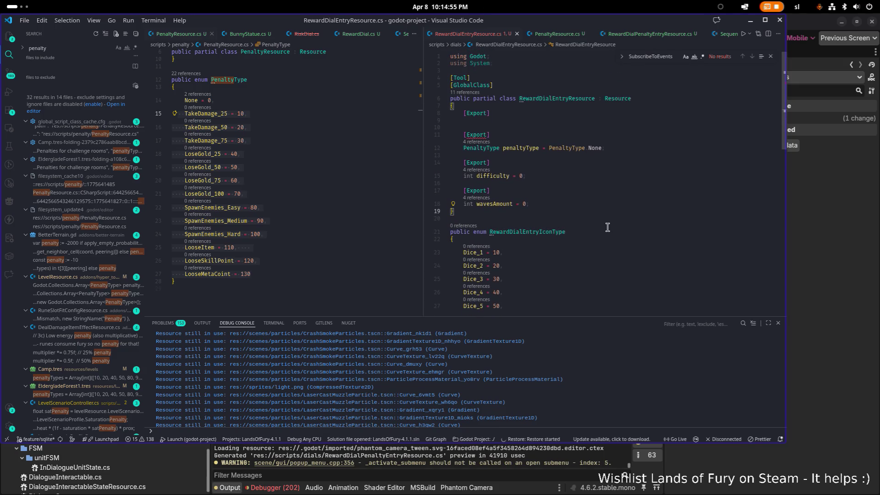
pyautogui.doubleClick(597, 234)
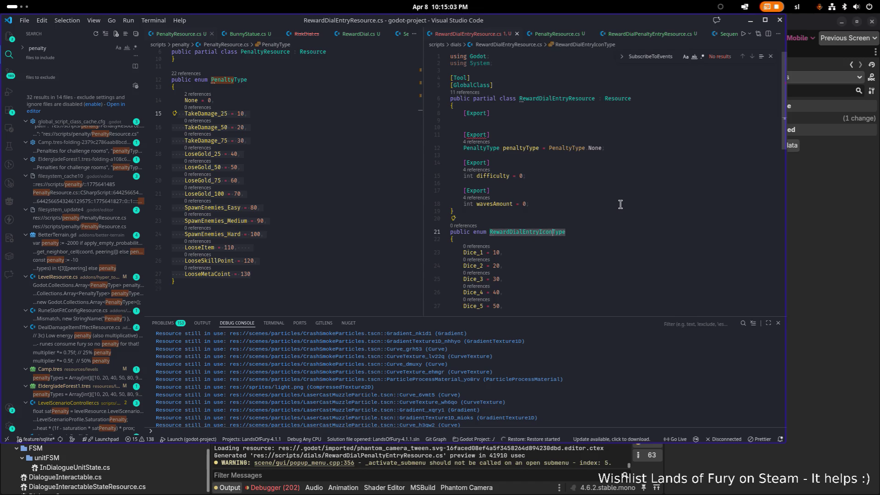
pyautogui.press('BackSpace')
pyautogui.press('BackSpace')
pyautogui.press('BackSpace')
# - Add a RewardDialEntryType field under the first [Export] attribute
pyautogui.hotkey('ctrl', 'shift', 'Right')
pyautogui.hotkey('ctrl', 'c')
pyautogui.press('Up')
pyautogui.press('Up')
pyautogui.press('Up')
pyautogui.hotkey('ctrl', 'v')
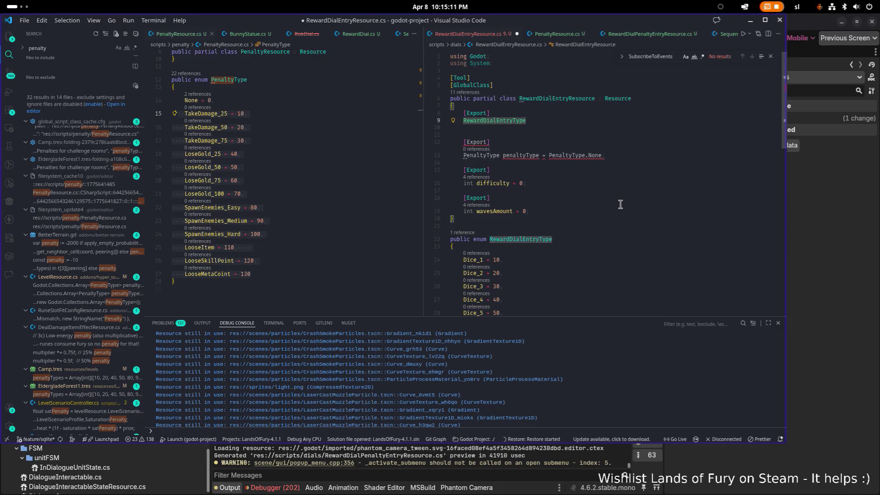
pyautogui.write('RewardDialEntryType')
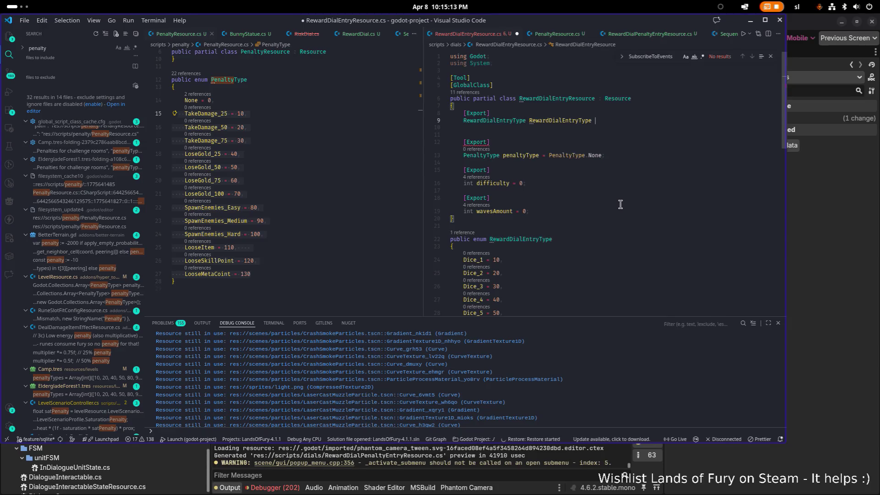
pyautogui.write(';')
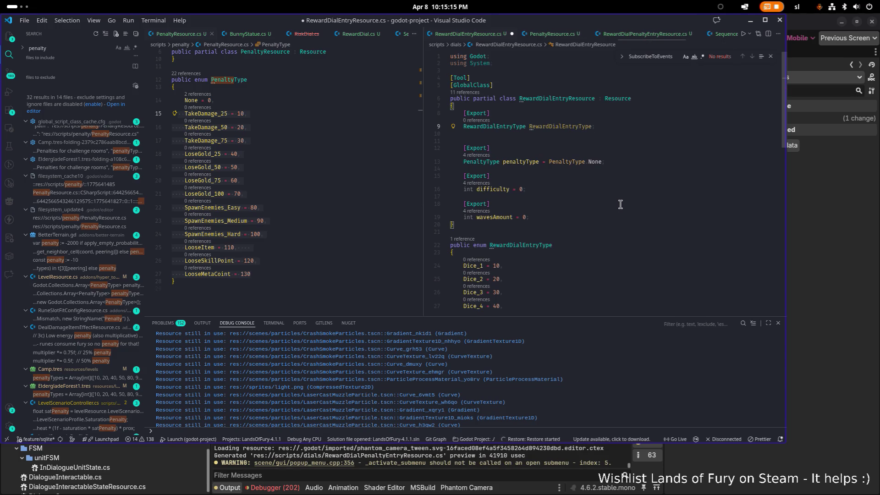
pyautogui.press('Home')
pyautogui.hotkey('ctrl', 'Right')
pyautogui.hotkey('ctrl', 'Right')
# - Add an [Export] int Value; field below the RewardDialEntryType field
pyautogui.press('Return')
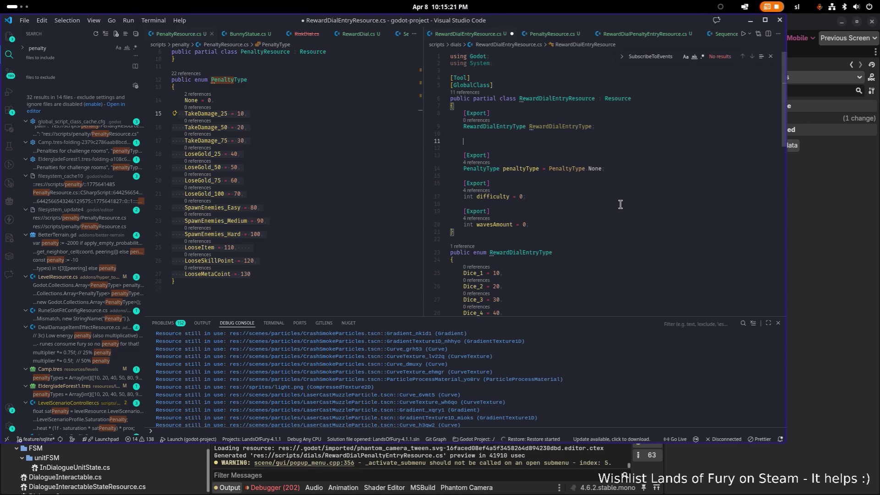
pyautogui.write('[Expo')
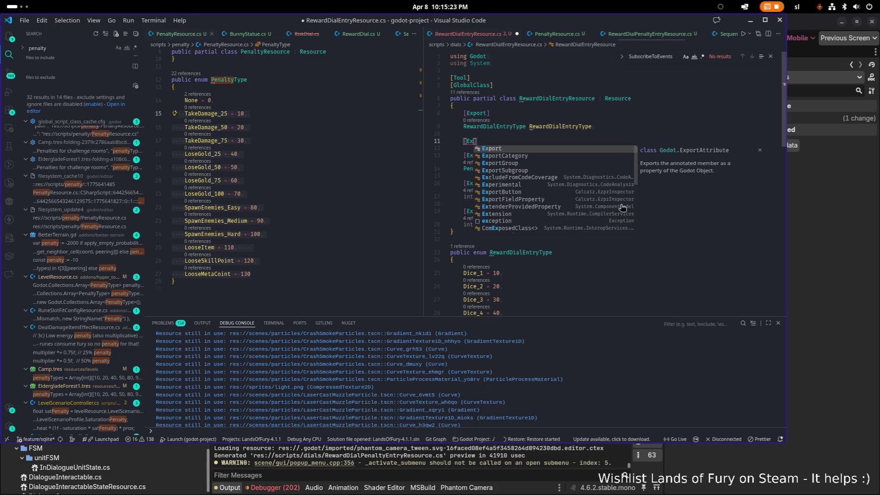
pyautogui.press('Tab')
pyautogui.press('Return')
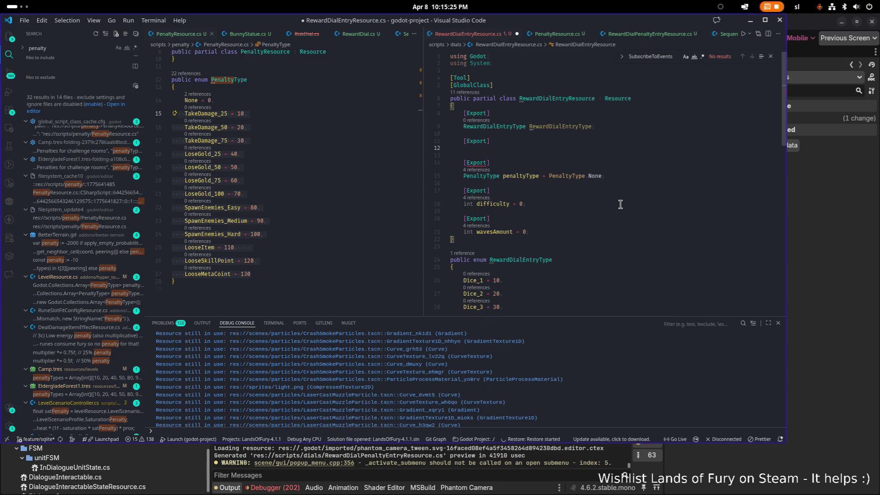
pyautogui.write('int ')
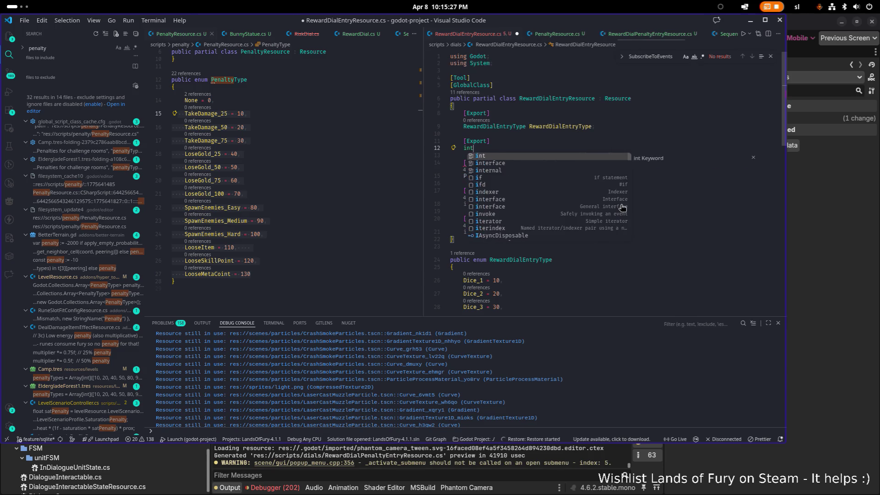
pyautogui.write('Va')
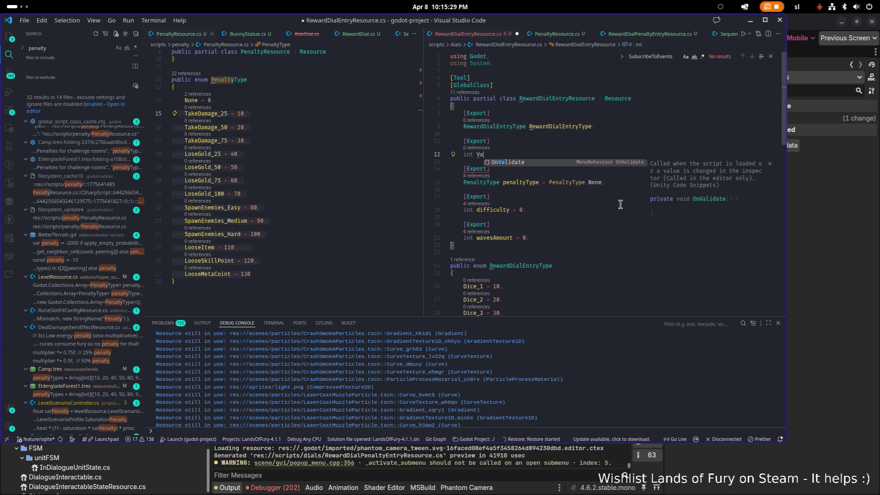
pyautogui.write('lue;')
pyautogui.press('Down')
pyautogui.press('Down')
pyautogui.press('Down')
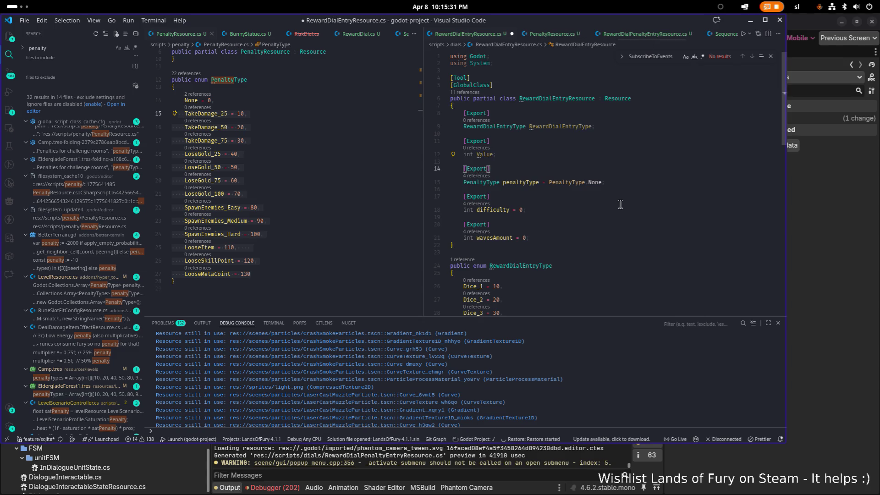
# - Delete the penaltyType, difficulty and wavesAmount exported fields and save RewardDialEntryResource.cs
pyautogui.press('Up')
pyautogui.hotkey('shift', 'Down')
pyautogui.hotkey('shift', 'Down')
pyautogui.hotkey('shift', 'Down')
pyautogui.hotkey('shift', 'End')
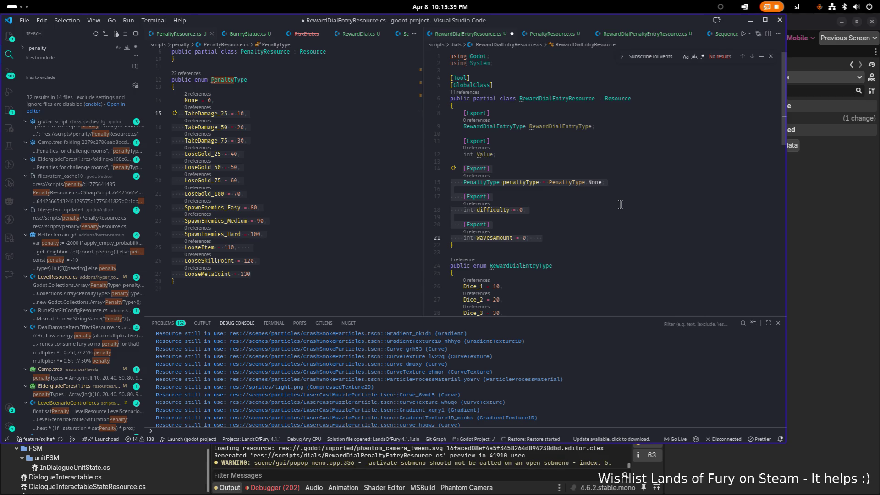
pyautogui.press('BackSpace')
pyautogui.press('BackSpace')
pyautogui.press('BackSpace')
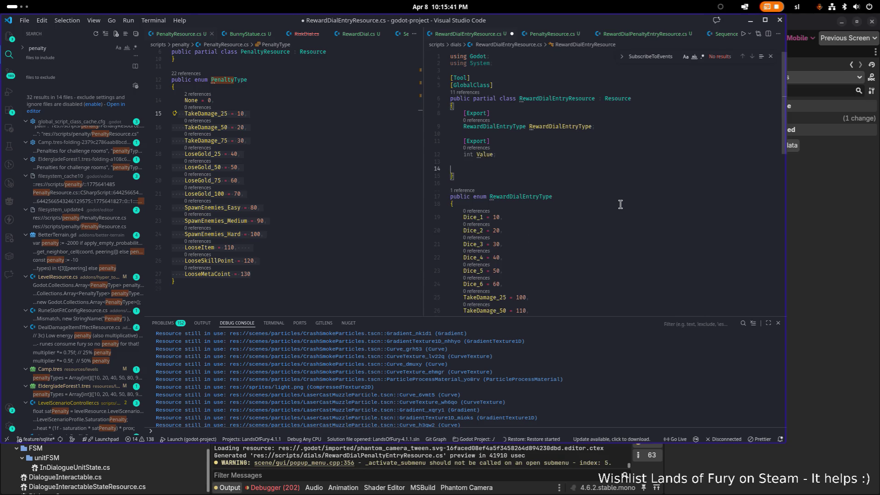
pyautogui.hotkey('ctrl', 's')
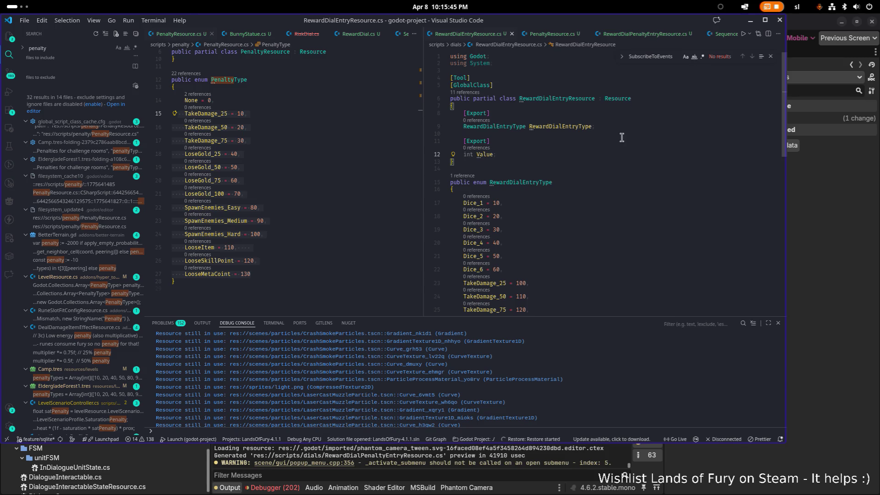
# - Rename the int Value field to Amount, save, and close RiskDial.cs
pyautogui.click(573, 129)
pyautogui.click(481, 208)
pyautogui.scroll(-5, 499, 207)
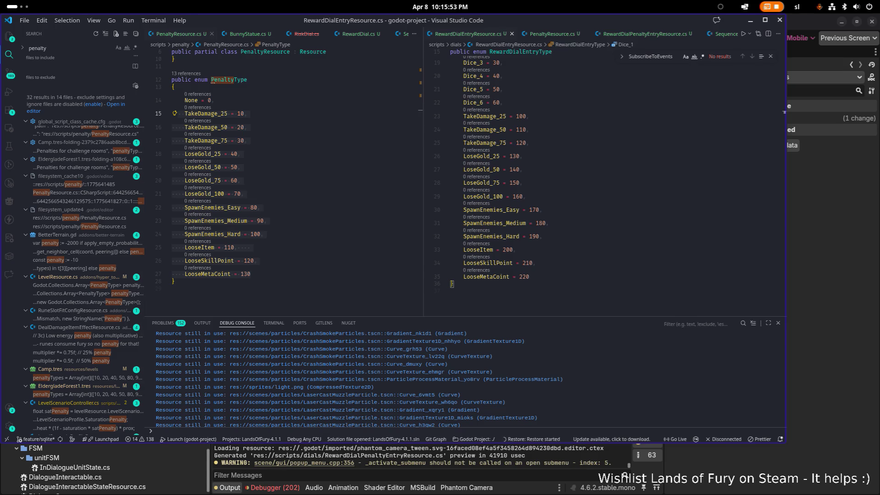
pyautogui.click(33, 84)
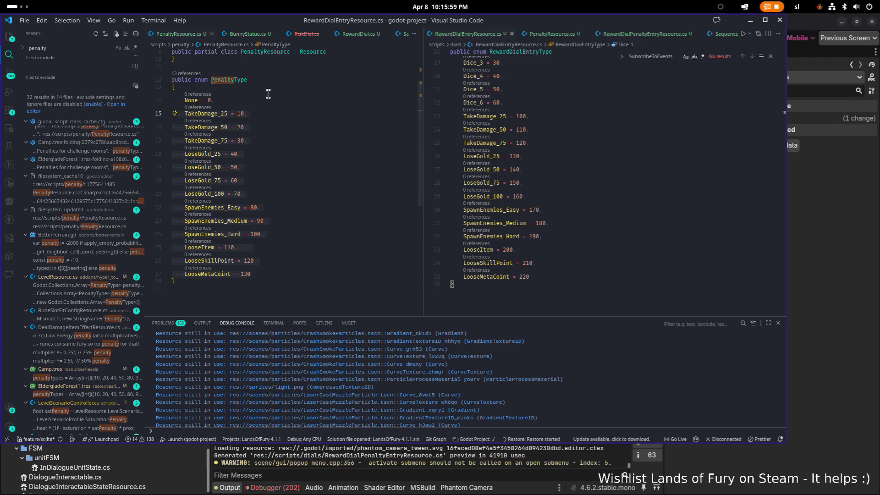
pyautogui.hotkey('ctrl', '2')
pyautogui.click(571, 137)
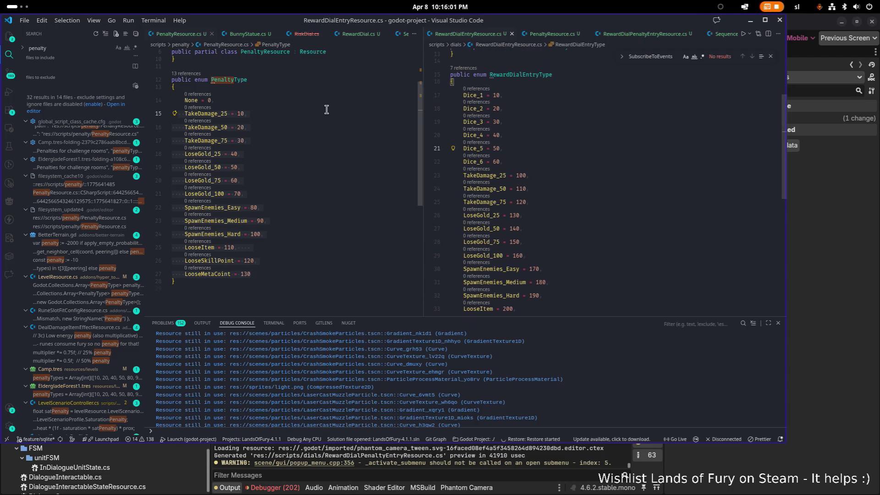
pyautogui.scroll(5, 607, 133)
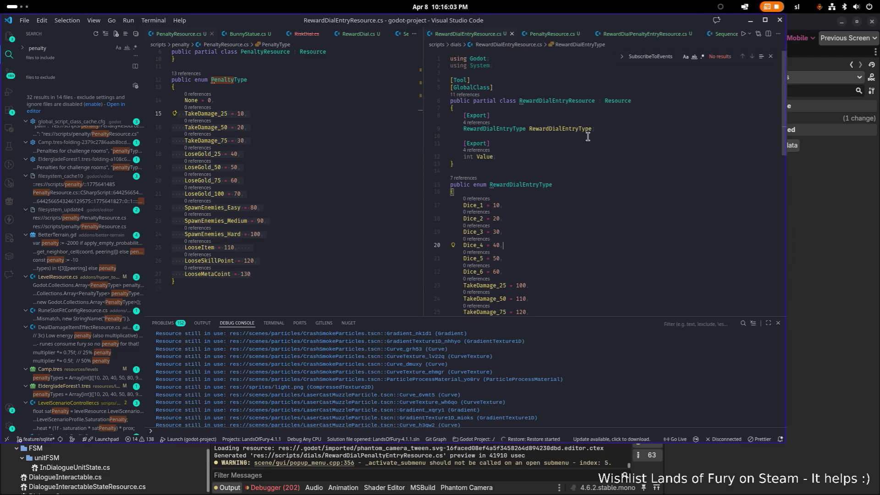
pyautogui.click(516, 146)
pyautogui.press('Down')
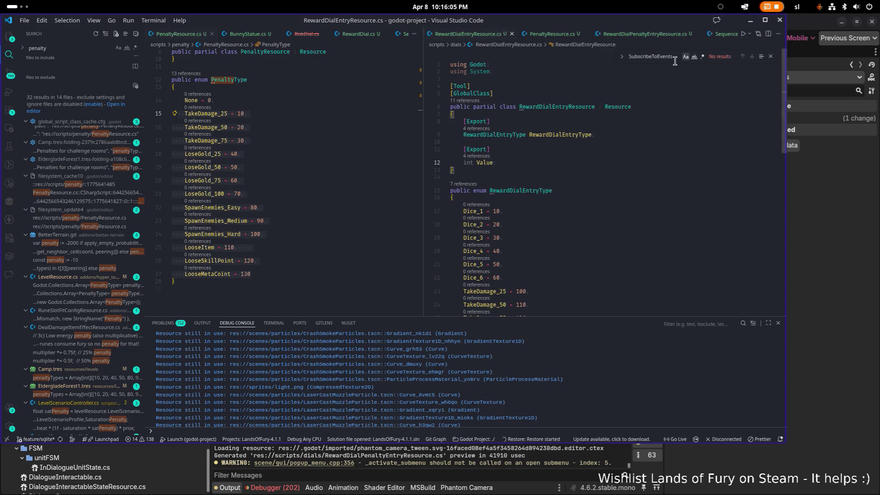
pyautogui.hotkey('ctrl', 'shift', 'Left')
pyautogui.hotkey('ctrl', 'shift', 'Left')
pyautogui.write('Amo')
pyautogui.write('unt;')
pyautogui.hotkey('ctrl', 's')
pyautogui.press('Up')
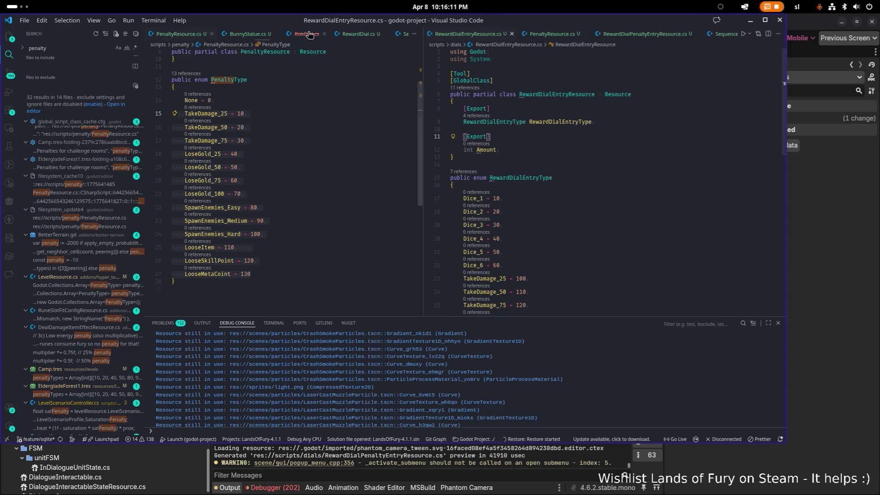
pyautogui.click(307, 97)
# - In a widened RewardDial.cs editor, insert blank lines after the RewardsPool declaration
pyautogui.click(310, 34)
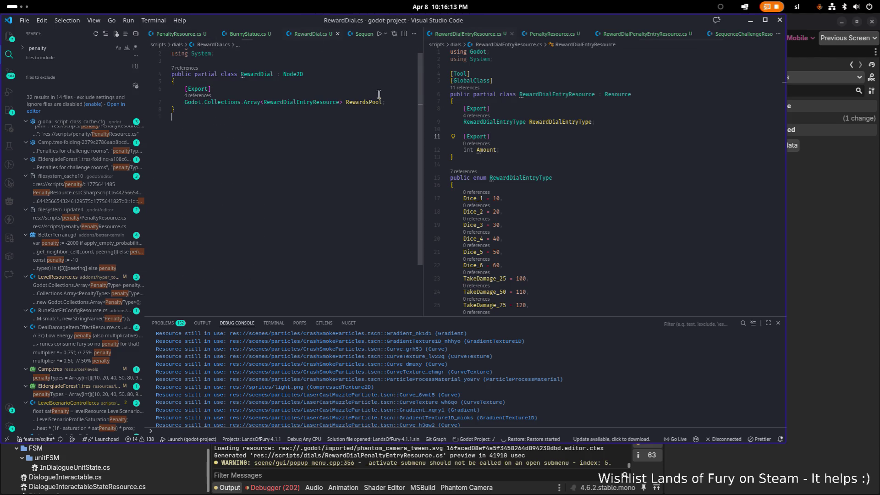
pyautogui.moveTo(420, 113); pyautogui.dragTo(514, 108)
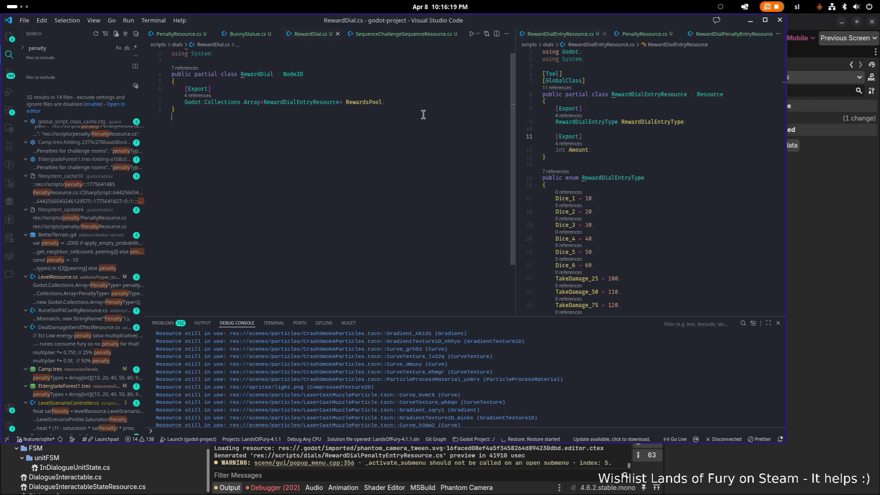
pyautogui.click(407, 103)
pyautogui.press('Return')
pyautogui.press('Return')
pyautogui.press('Return')
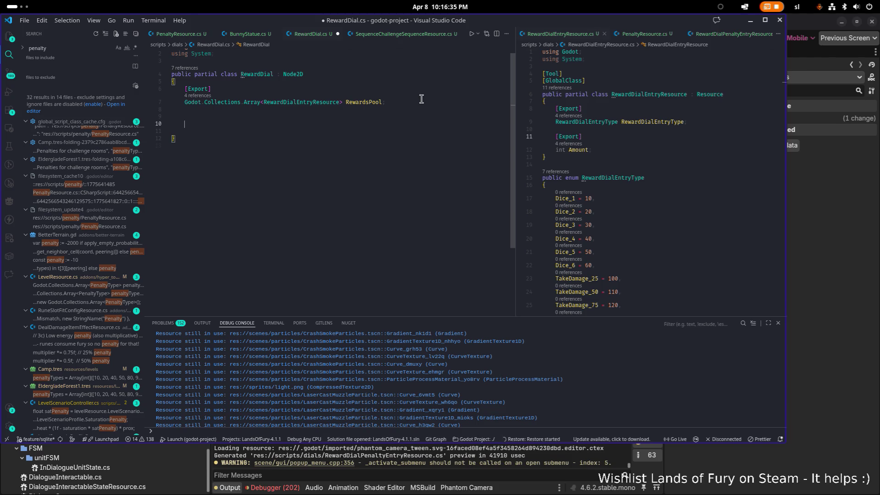
# - Add an empty public override void _Ready() method to RewardDial
pyautogui.write('_')
pyautogui.press('BackSpace')
pyautogui.write('public ')
pyautogui.write('override ')
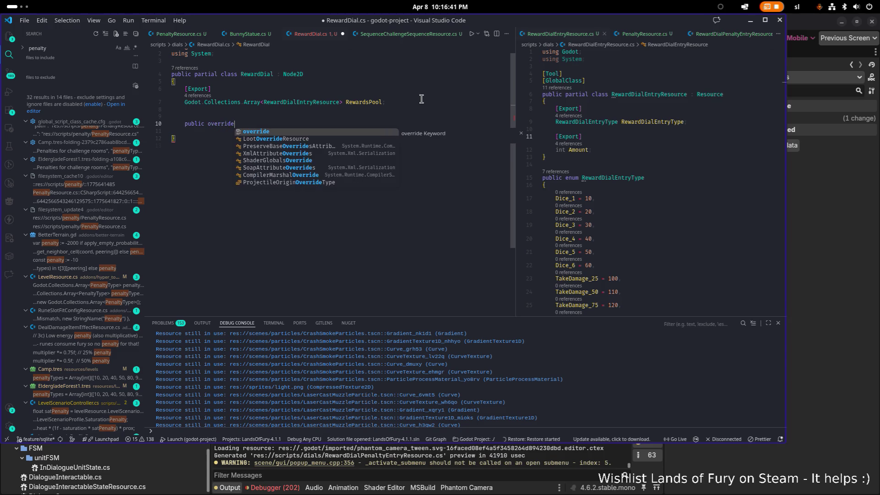
pyautogui.write('void ')
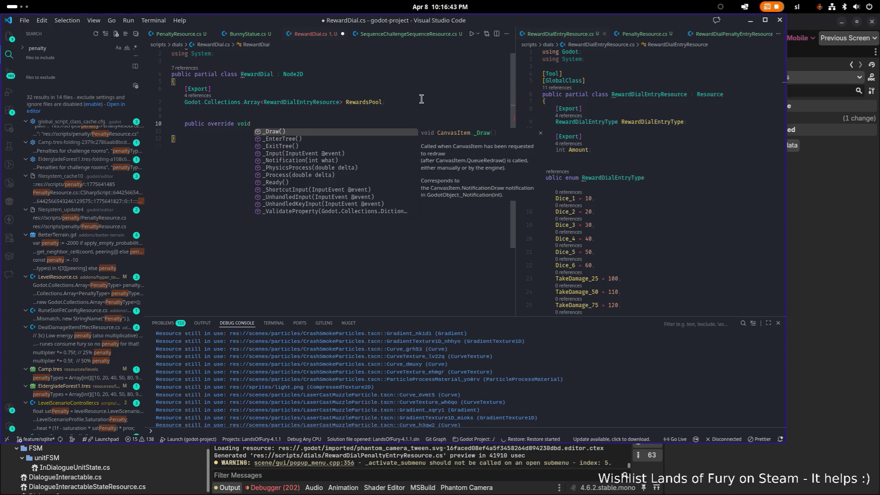
pyautogui.write('_R')
pyautogui.press('Return')
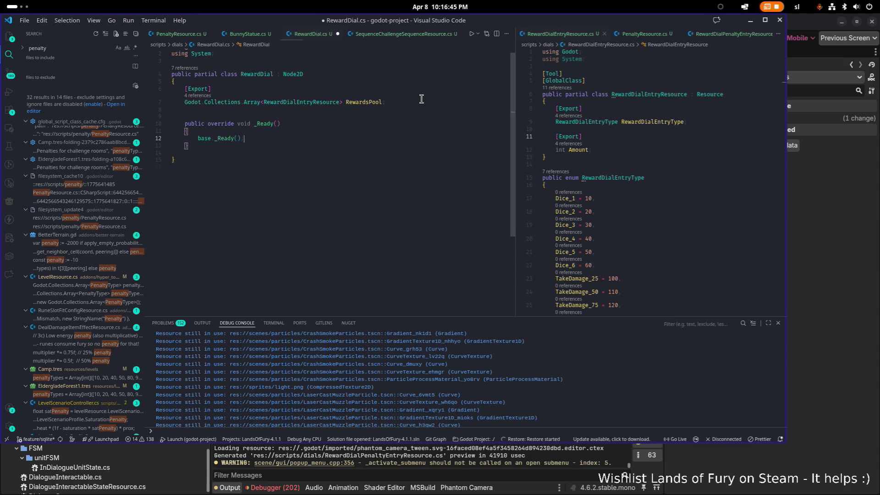
pyautogui.press('BackSpace')
pyautogui.press('Down')
pyautogui.press('Down')
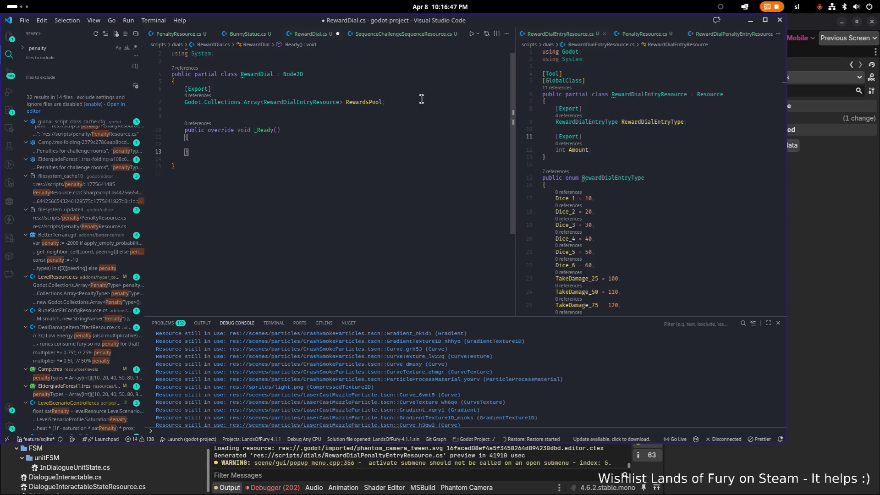
pyautogui.press('Return')
pyautogui.press('Return')
pyautogui.press('Up')
# - Add an empty private void SpawnRewardNodes() method stub
pyautogui.write('p')
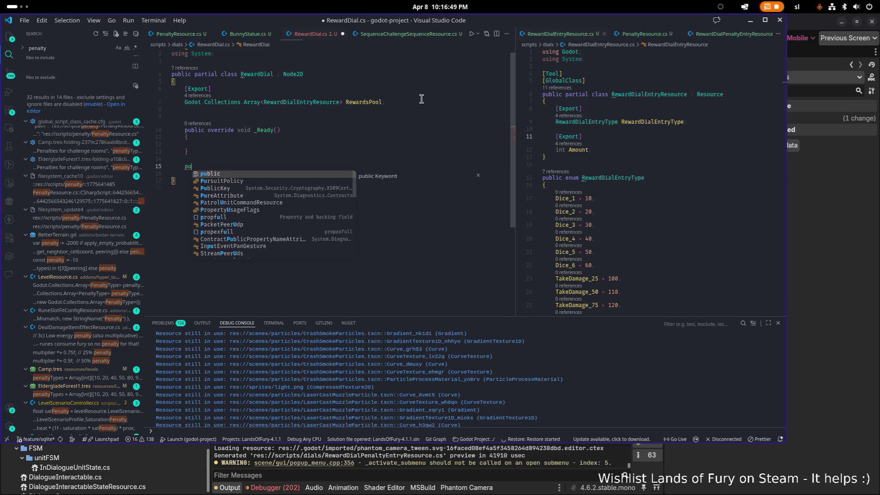
pyautogui.write('riva')
pyautogui.write('id')
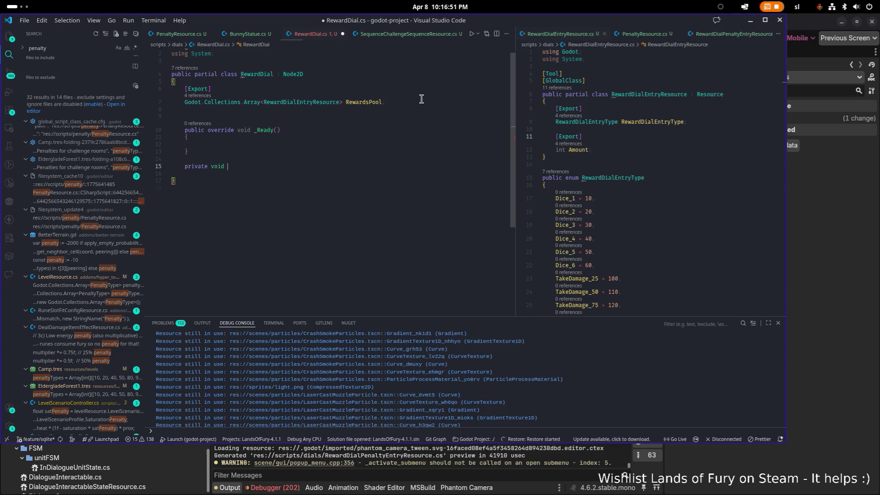
pyautogui.press('Up')
pyautogui.press('Up')
pyautogui.press('Down')
pyautogui.press('Down')
pyautogui.write('S')
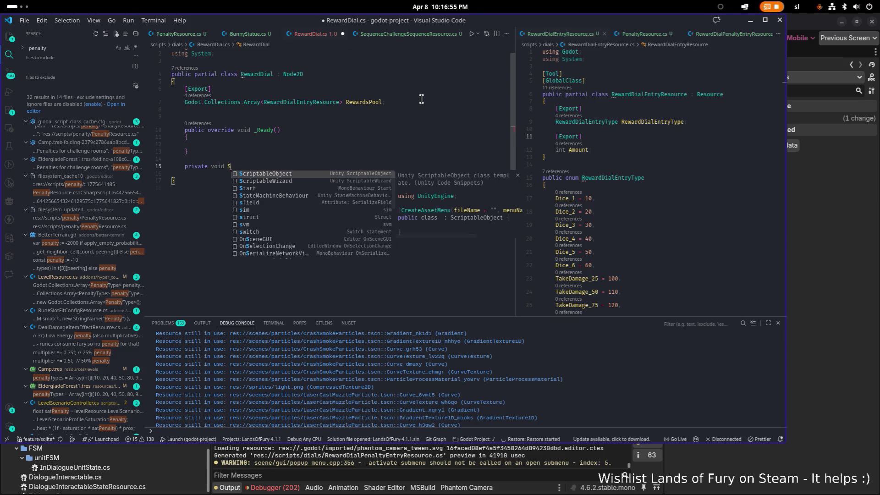
pyautogui.write('pawnReward')
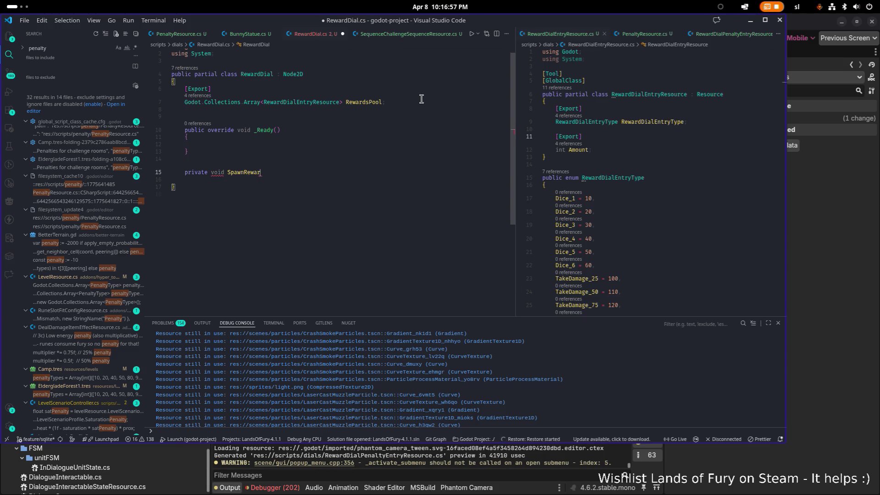
pyautogui.press('BackSpace')
pyautogui.write('nodes')
pyautogui.press('BackSpace')
pyautogui.press('BackSpace')
pyautogui.press('BackSpace')
pyautogui.press('BackSpace')
pyautogui.press('BackSpace')
pyautogui.write('Nodes(')
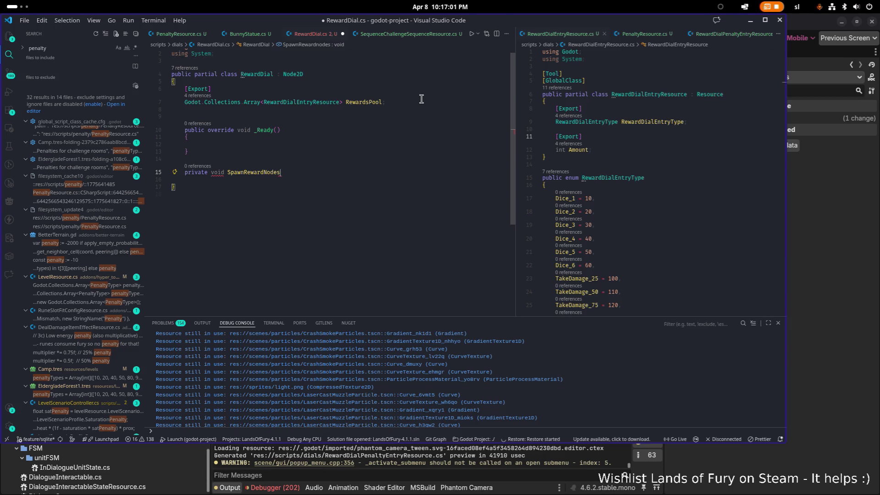
pyautogui.press('End')
pyautogui.press('Return')
pyautogui.write('{')
pyautogui.press('Return')
pyautogui.press('Return')
pyautogui.press('Return')
# - Add an empty private void SpinRewardsTween() method stub
pyautogui.write('priv')
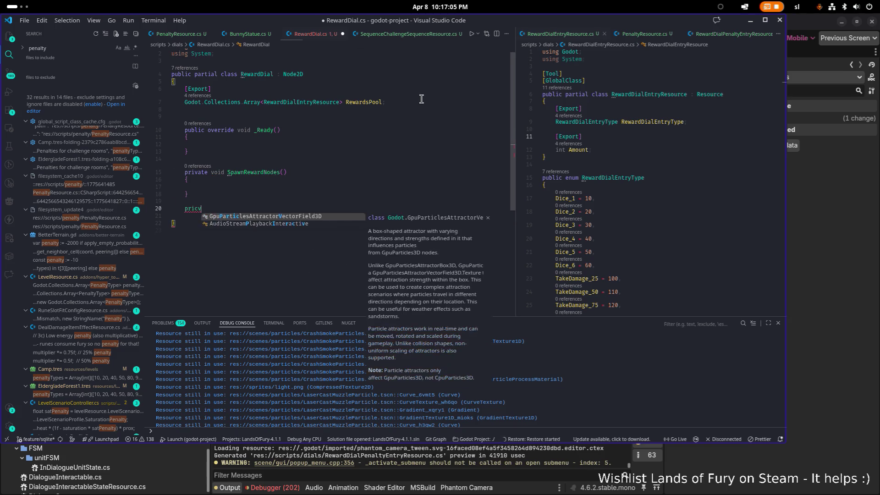
pyautogui.write('ate void ')
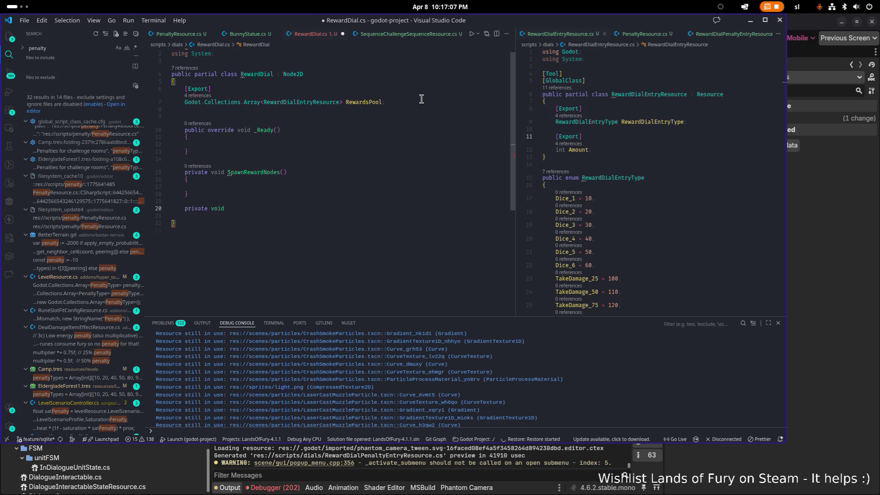
pyautogui.write('Spint')
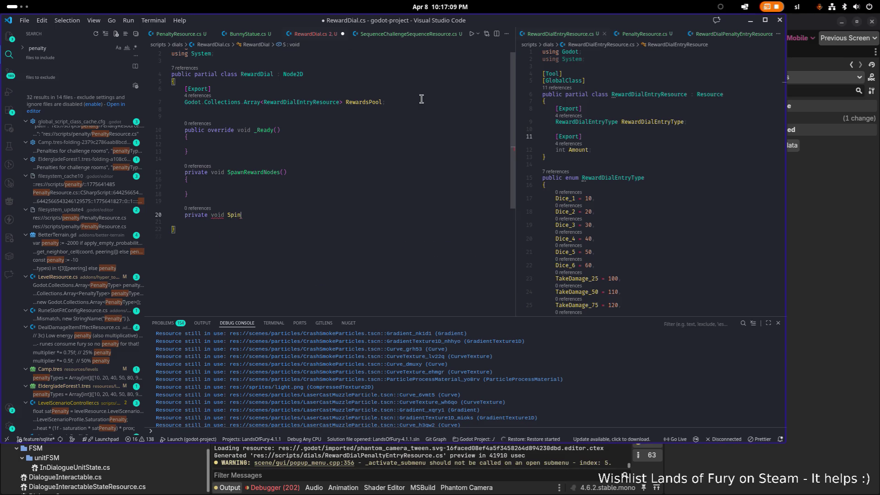
pyautogui.press('BackSpace')
pyautogui.write('een();')
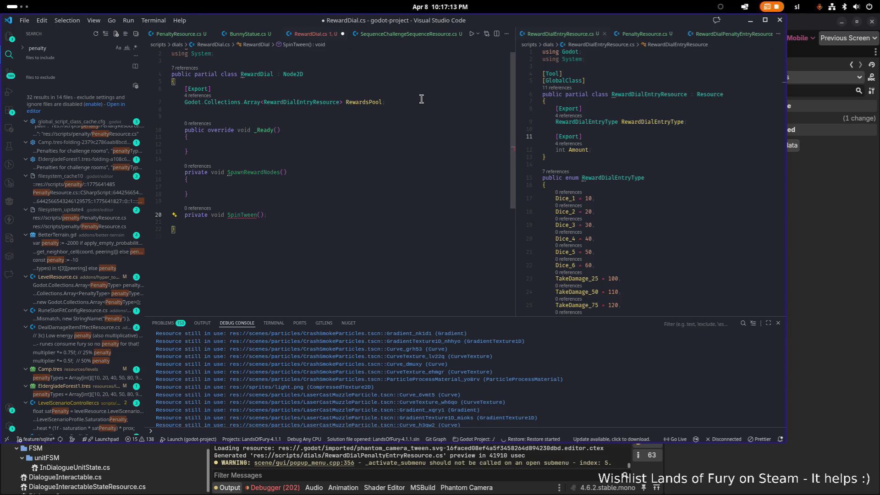
pyautogui.press('Left')
pyautogui.press('Left')
pyautogui.press('Left')
pyautogui.write('Rewards')
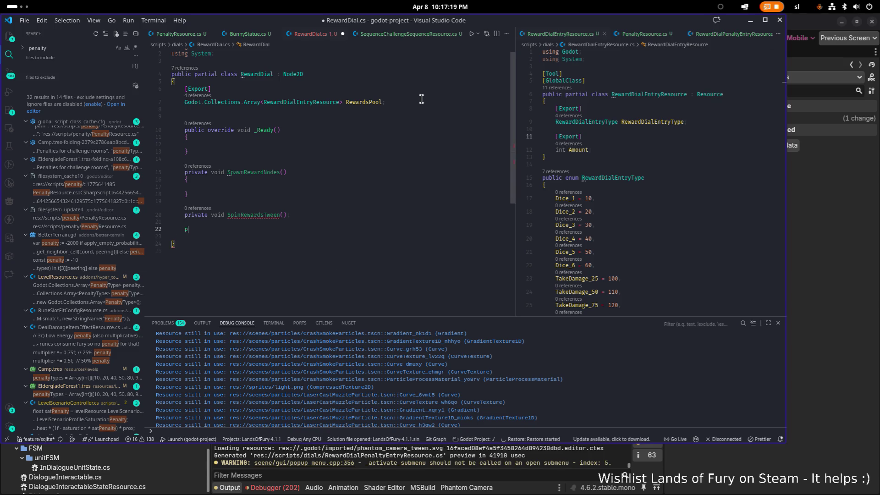
pyautogui.press('BackSpace')
pyautogui.write('{')
pyautogui.press('Return')
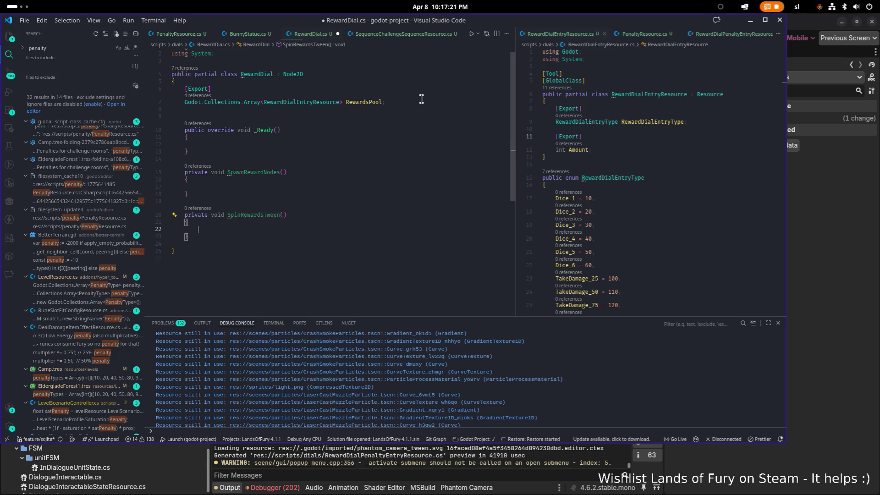
pyautogui.press('Return')
pyautogui.press('Return')
# - Add an empty private void StopSpinTween() method stub and save RewardDial.cs
pyautogui.write('private void')
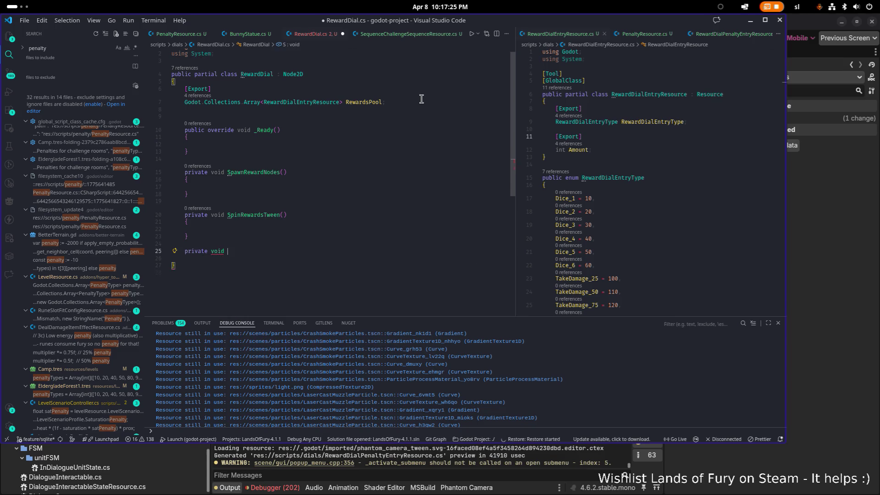
pyautogui.write(' S')
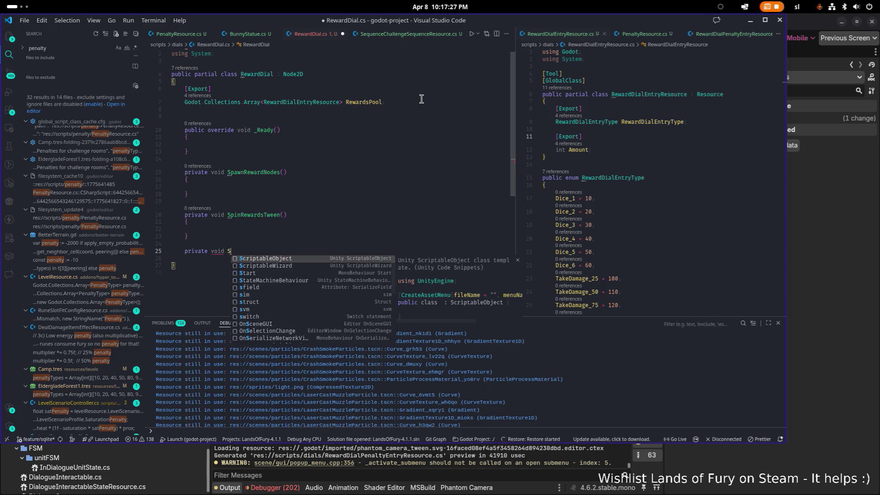
pyautogui.write('topR')
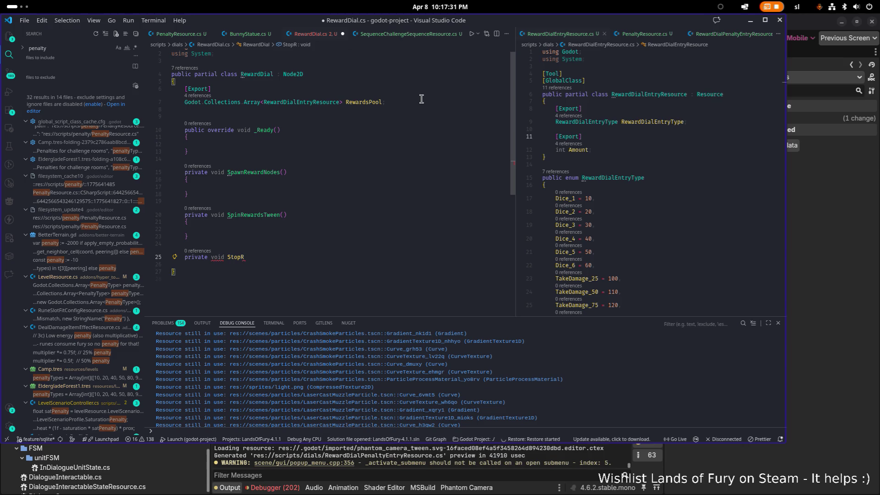
pyautogui.write('SpinT')
pyautogui.write('wee')
pyautogui.write('(')
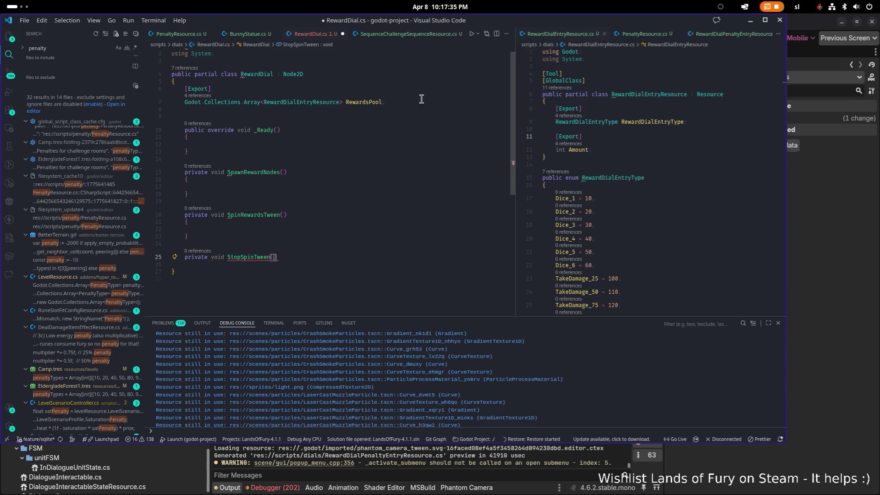
pyautogui.press('End')
pyautogui.press('Return')
pyautogui.write('{')
pyautogui.press('Return')
pyautogui.hotkey('ctrl', 's')
pyautogui.press('Down')
pyautogui.press('Down')
pyautogui.scroll(-1, 421, 99)
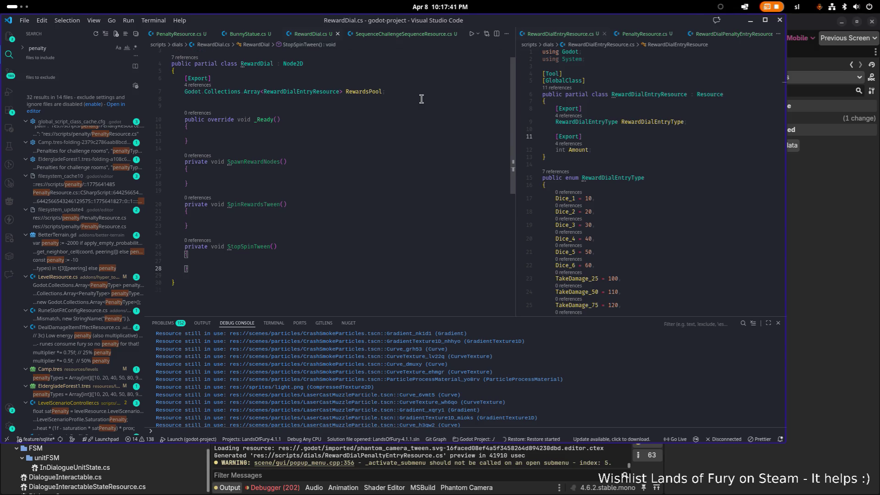
pyautogui.press('Return')
pyautogui.press('Return')
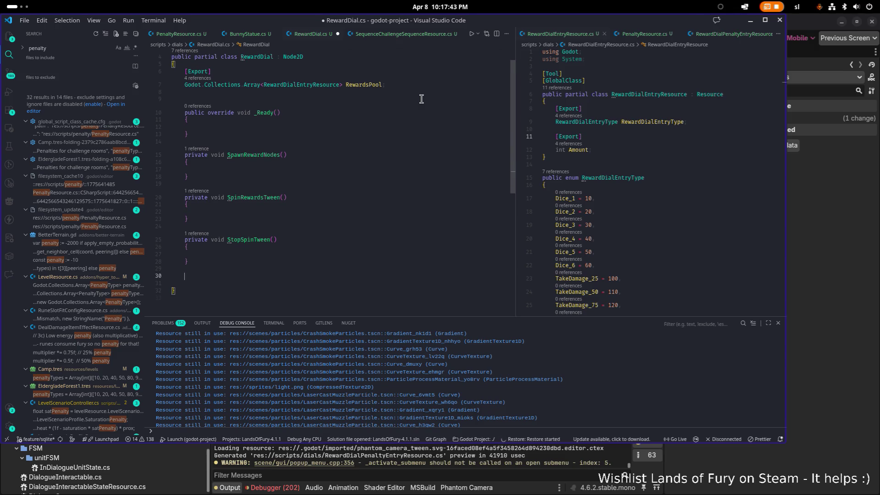